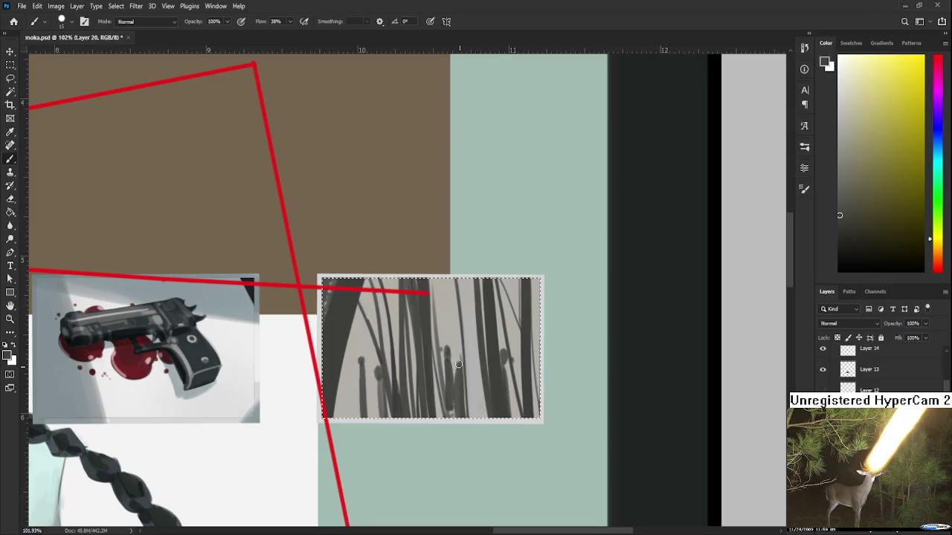
- Sample several grey tones from the lower part of the grass reference picture
left_click(379, 377, "alt")
left_click(379, 379, "alt")
left_click(379, 376, "alt")
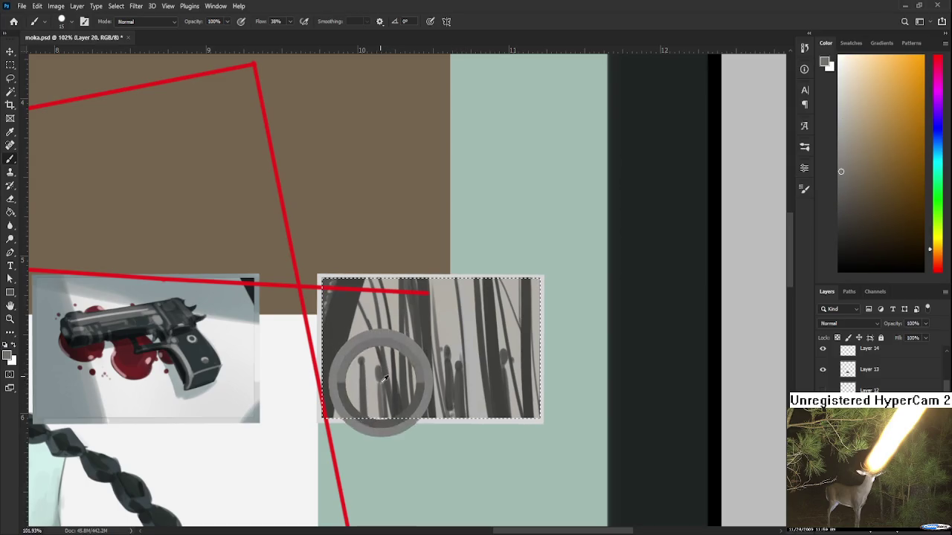
left_click(383, 372, "alt")
left_click(391, 394, "alt")
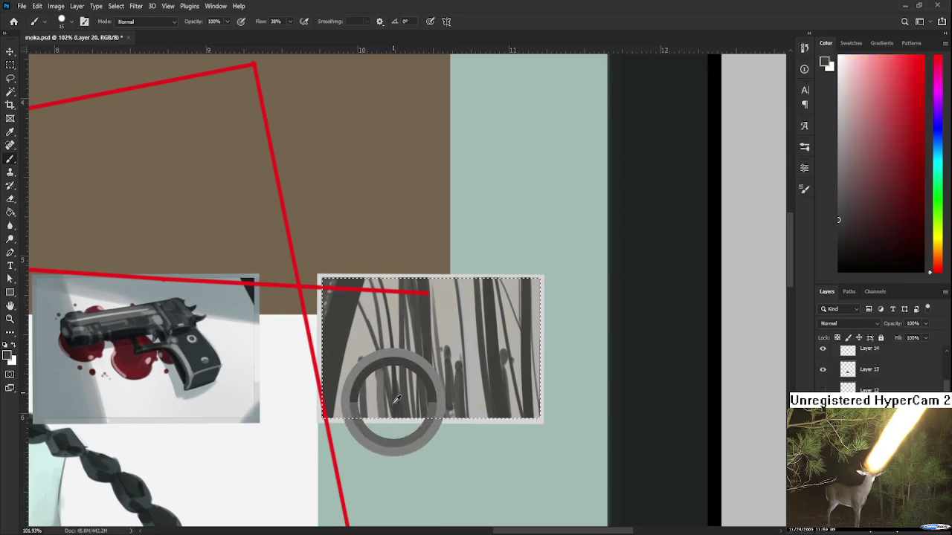
left_click(376, 380, "alt")
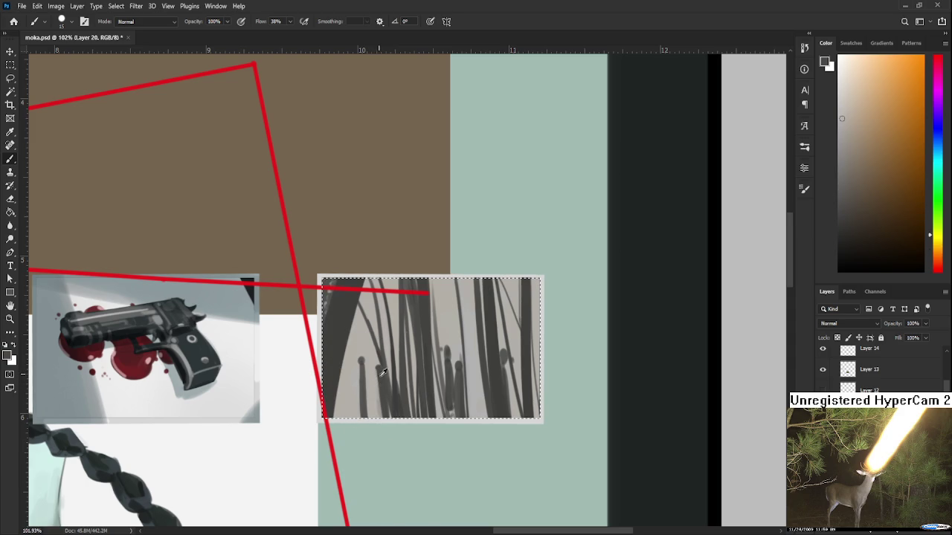
left_click(380, 381, "alt")
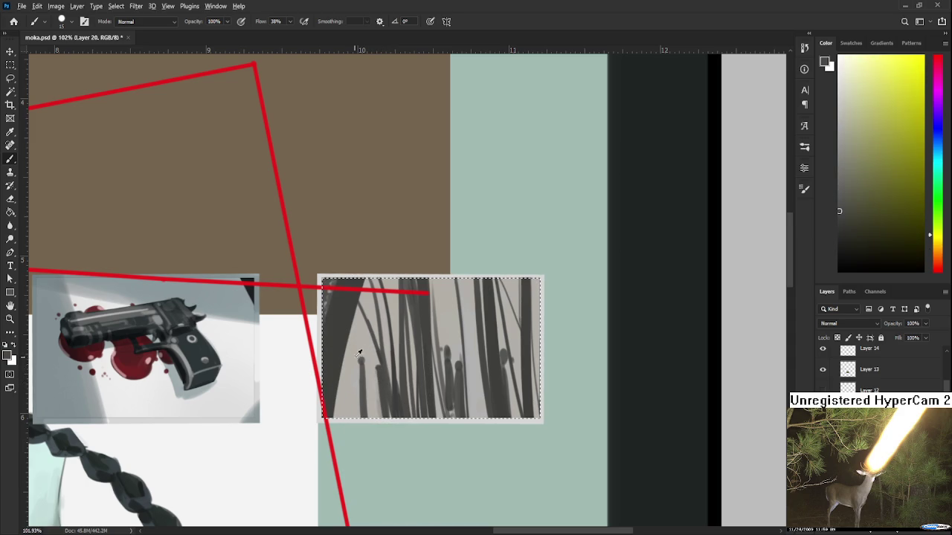
left_click(364, 360, "alt")
scroll(361, 386, "down", 1)
scroll(361, 386, "right", 1)
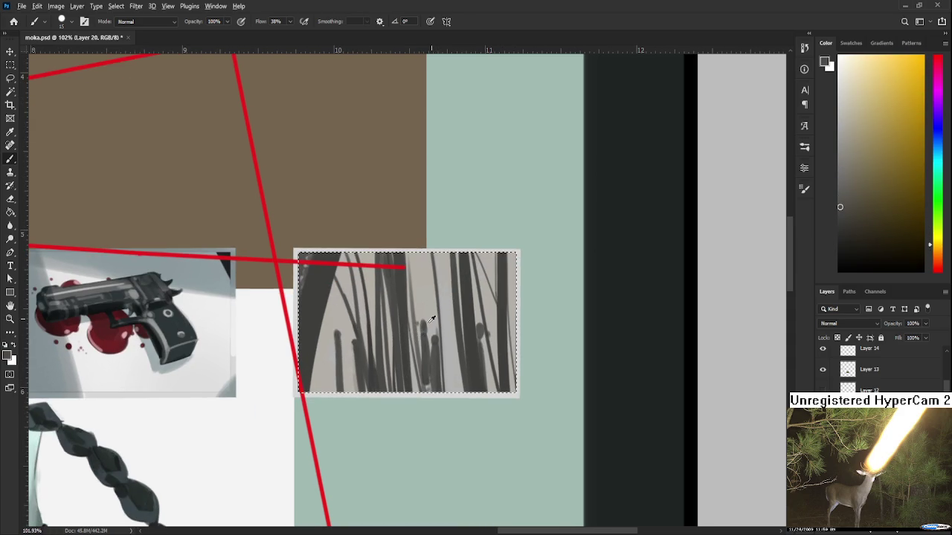
left_click(426, 349, "alt")
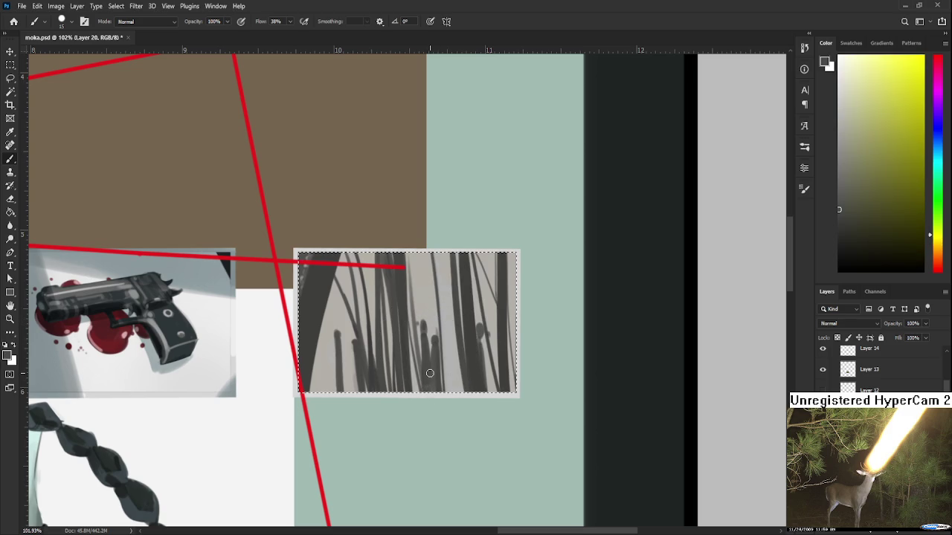
- Keep sampling mid and darker greys from the middle of the grass blades
scroll(435, 375, "down", 2)
left_click(383, 358, "alt")
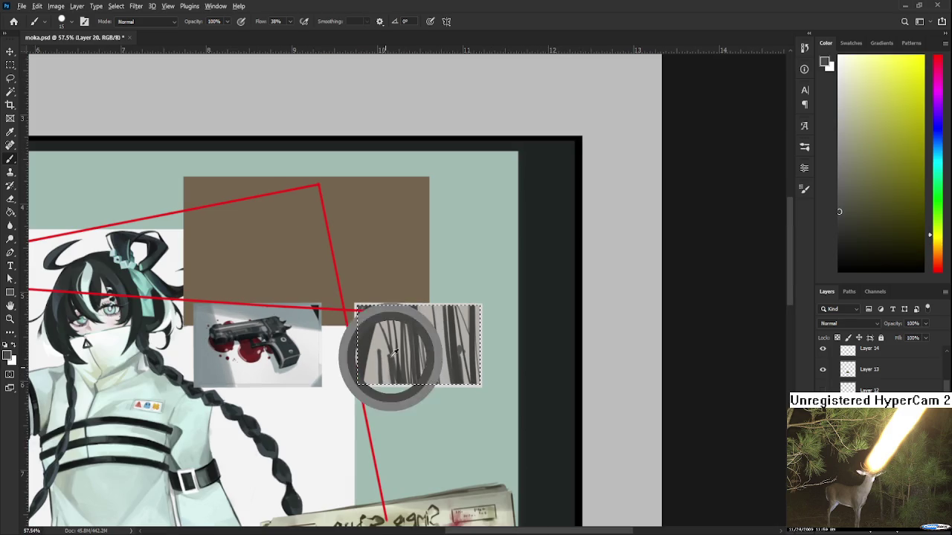
left_click(388, 357, "alt")
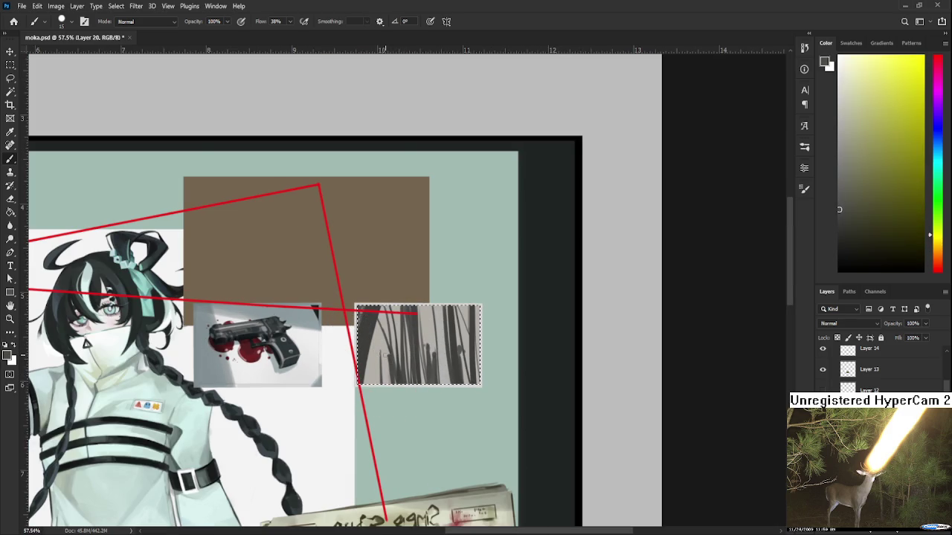
left_click(383, 353, "alt")
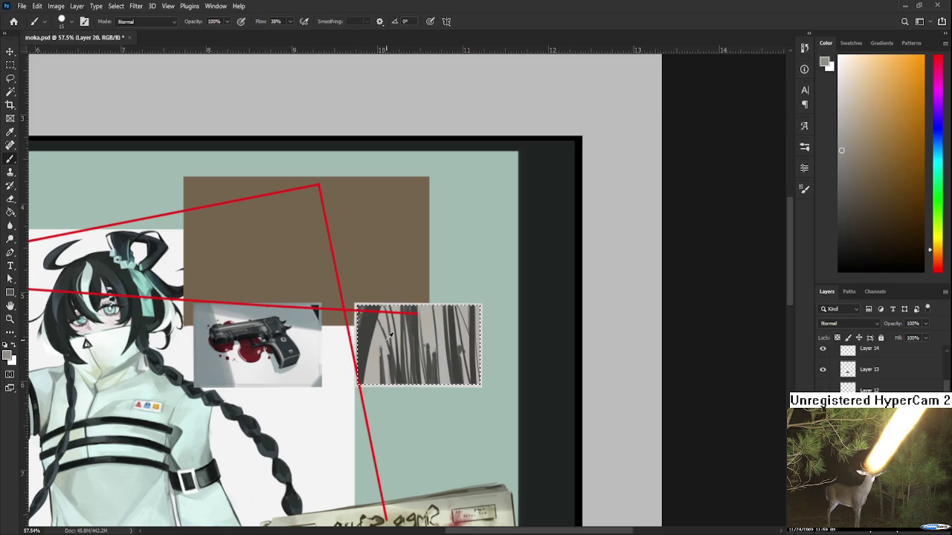
left_click(385, 356, "alt")
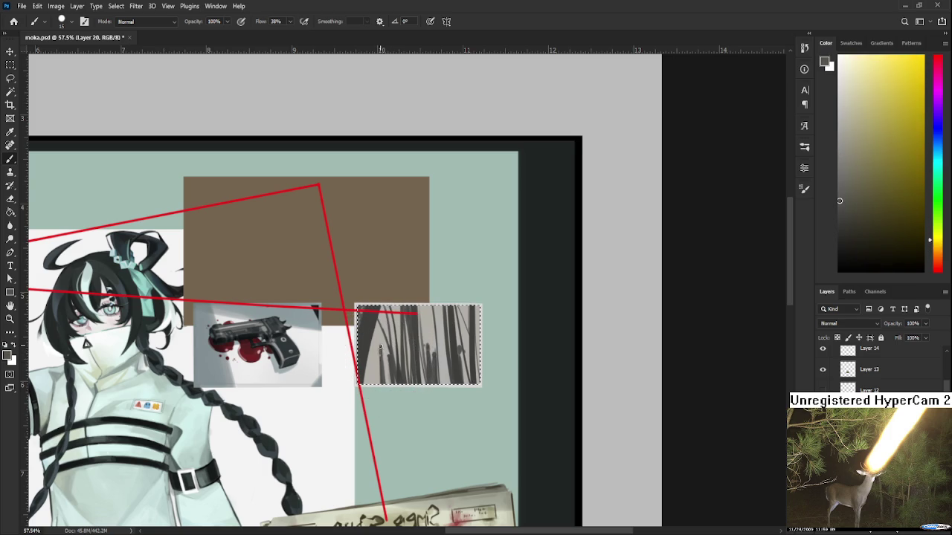
left_click(382, 342, "alt")
left_click(383, 344, "alt")
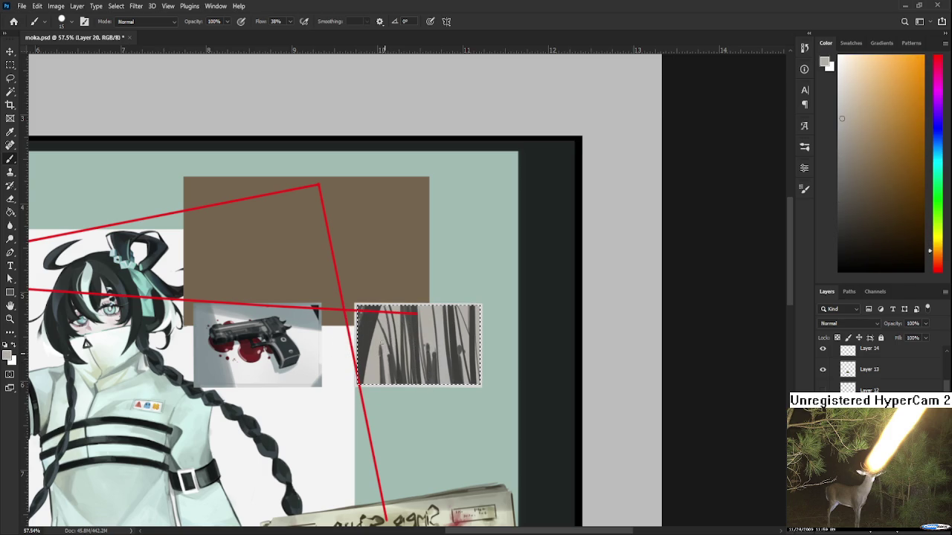
left_click(386, 348, "alt")
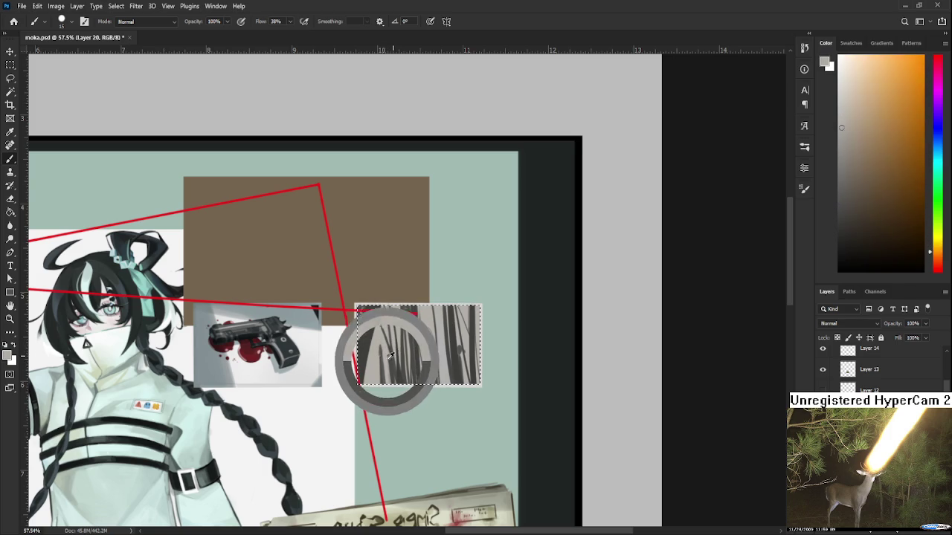
left_click(385, 348, "alt")
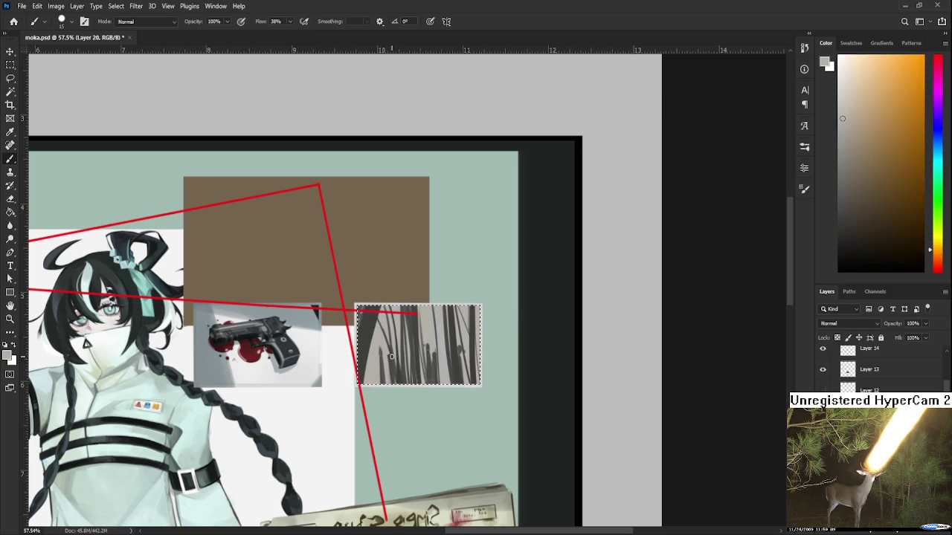
- Sample lighter greys from the grass and settle on a light grey painting colour
scroll(380, 352, "up", 2)
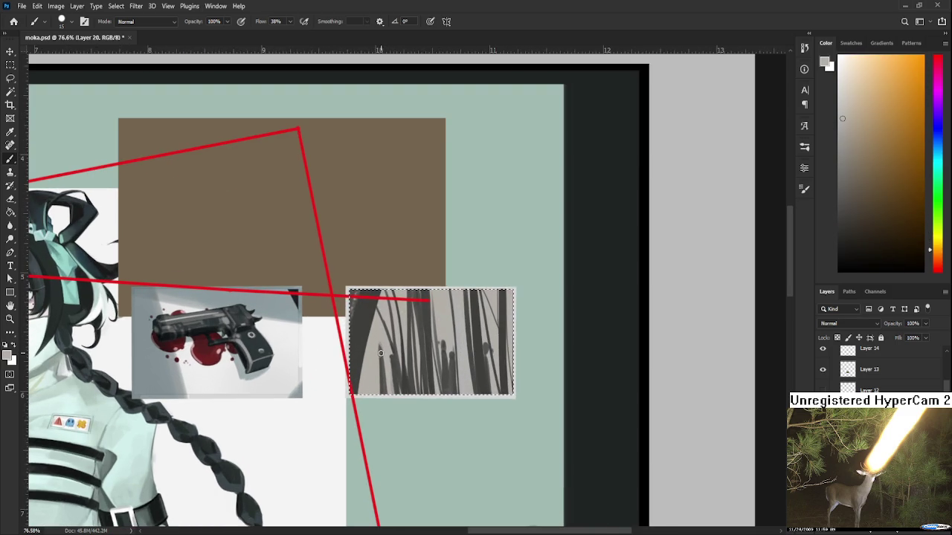
left_click_drag(515, 319, 474, 348)
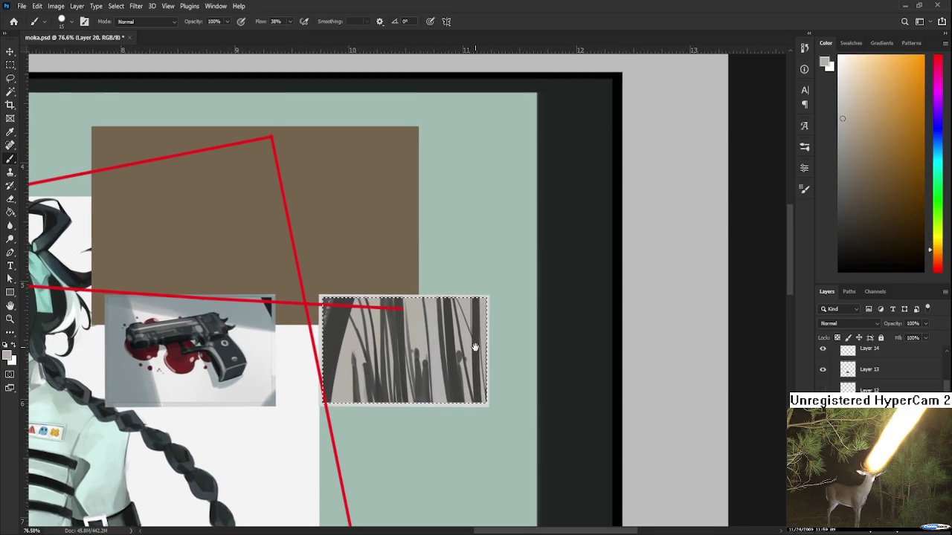
left_click(364, 351, "alt")
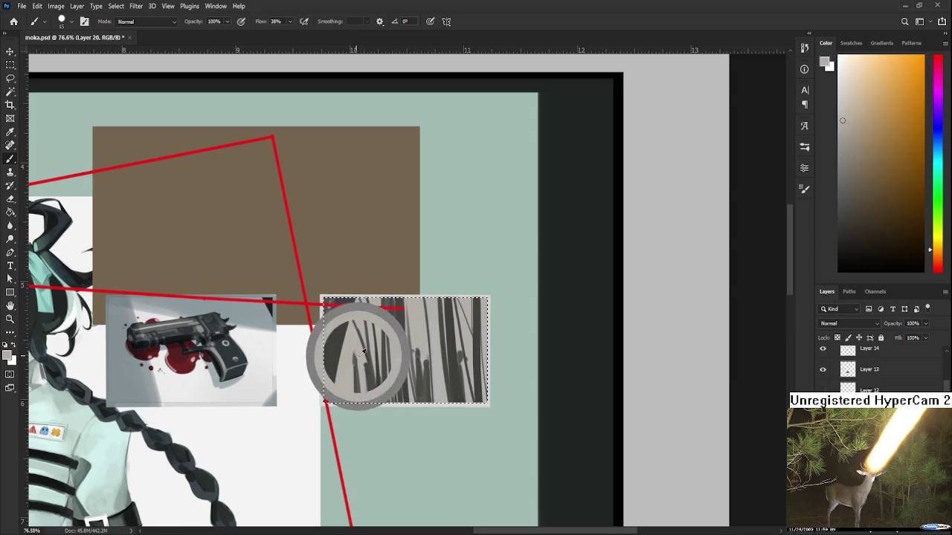
left_click(360, 360, "alt")
left_click(353, 354, "alt")
left_click(351, 356, "alt")
left_click(356, 368, "alt")
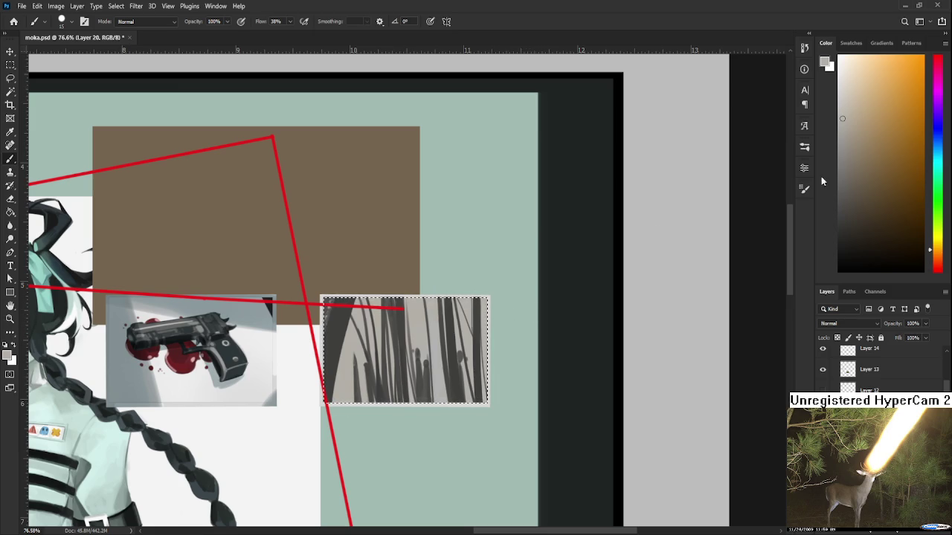
left_click(839, 86)
- Enlarge the brush to 150 px and paint soft light strokes over the grass picture's left side
key("ctrl+d")
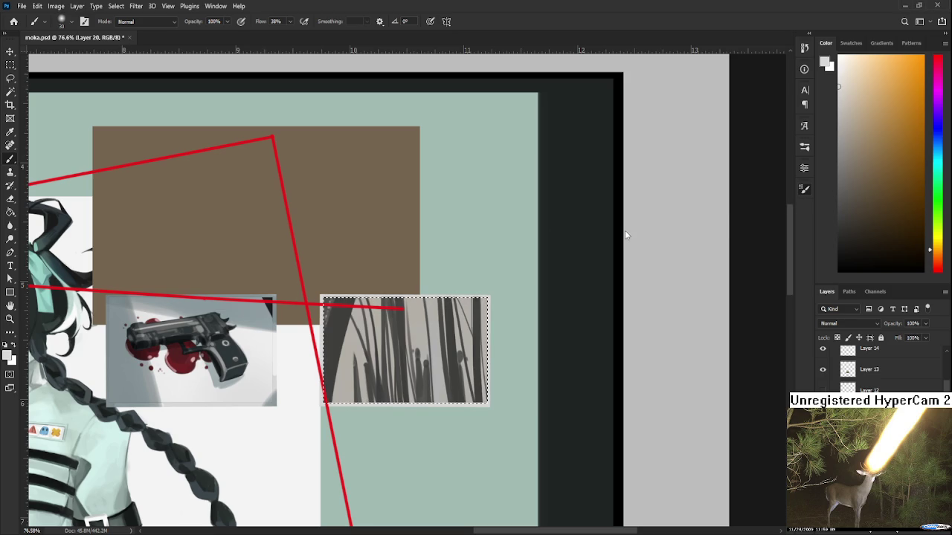
scroll(439, 314, "up", 2)
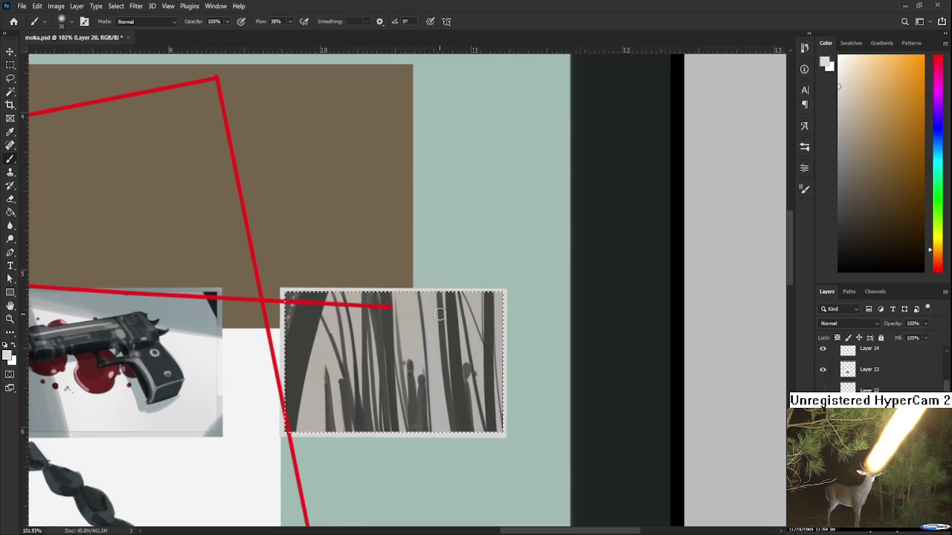
key("bracketright")
key("bracketright")
key("bracketright")
left_click_drag(342, 334, 315, 369)
key("ctrl+d")
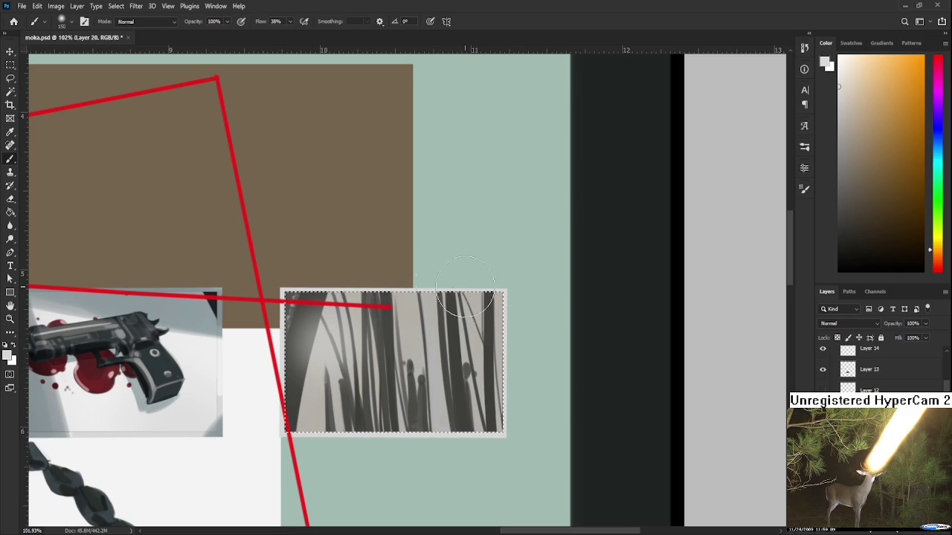
key("ctrl+z")
key("ctrl+z")
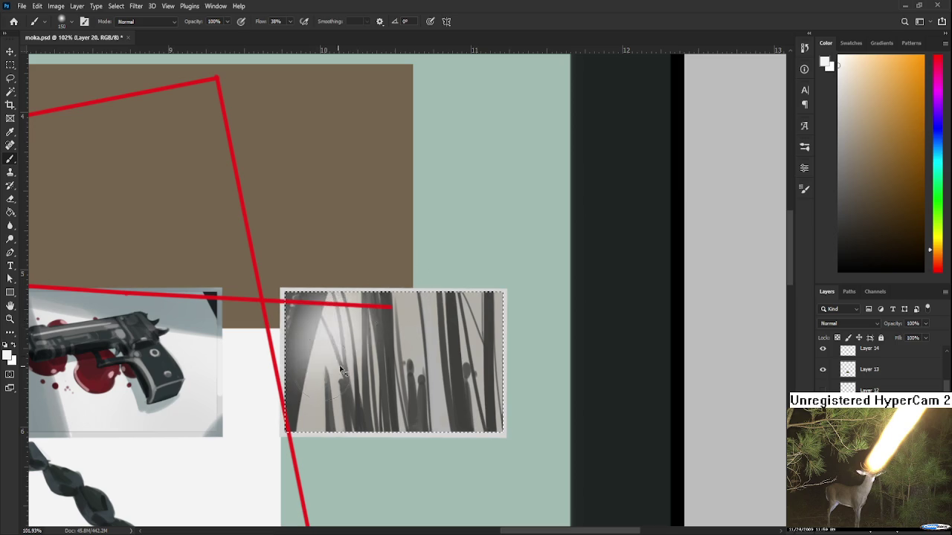
mouse_move(334, 350)
left_mouse_down()
mouse_move(321, 352)
mouse_move(350, 348)
left_mouse_up()
left_click_drag(447, 347, 431, 320)
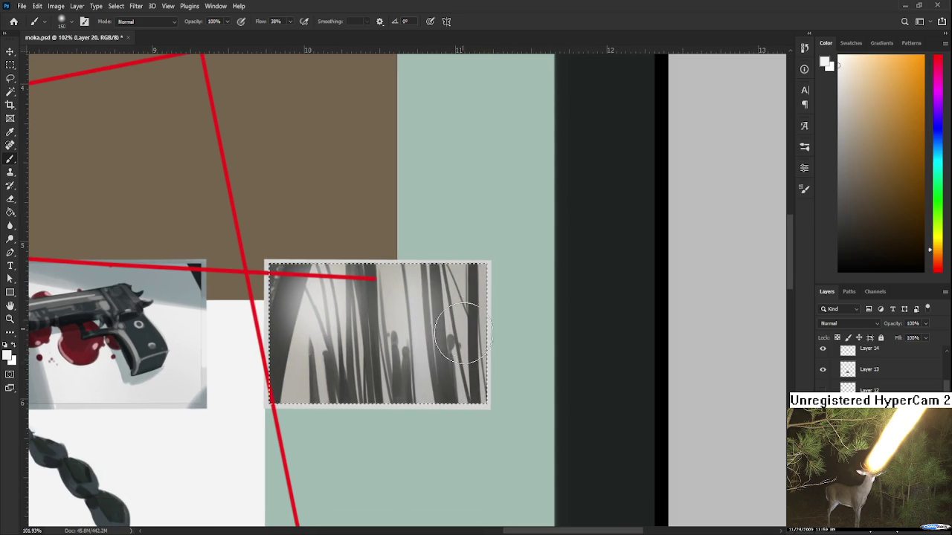
scroll(333, 333, "down", 2)
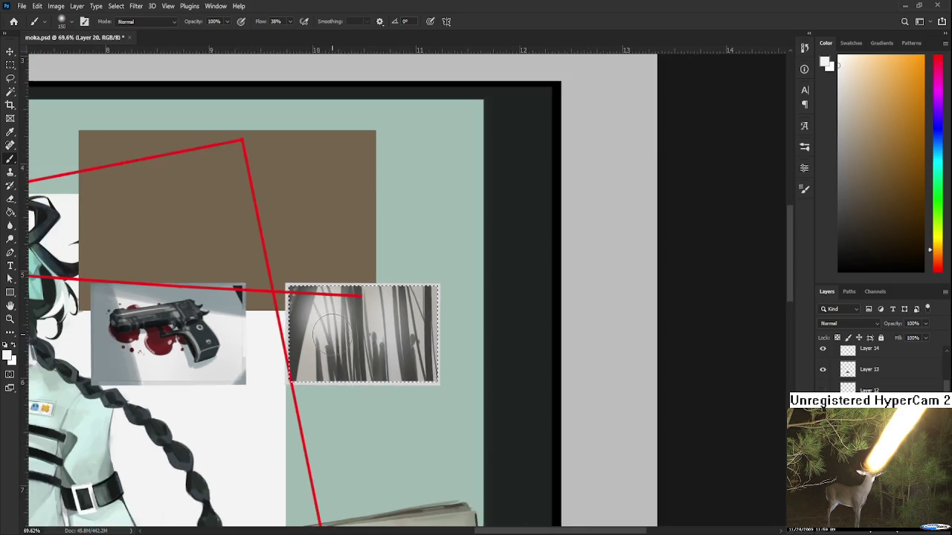
- Centre the view on the grass picture and pick a light grey painting colour
scroll(332, 333, "down", 2)
scroll(372, 331, "down", 2)
scroll(408, 329, "down", 1)
scroll(408, 329, "down", 1)
scroll(414, 333, "down", 1)
scroll(468, 306, "up", 1)
scroll(469, 286, "up", 1)
scroll(520, 253, "up", 1)
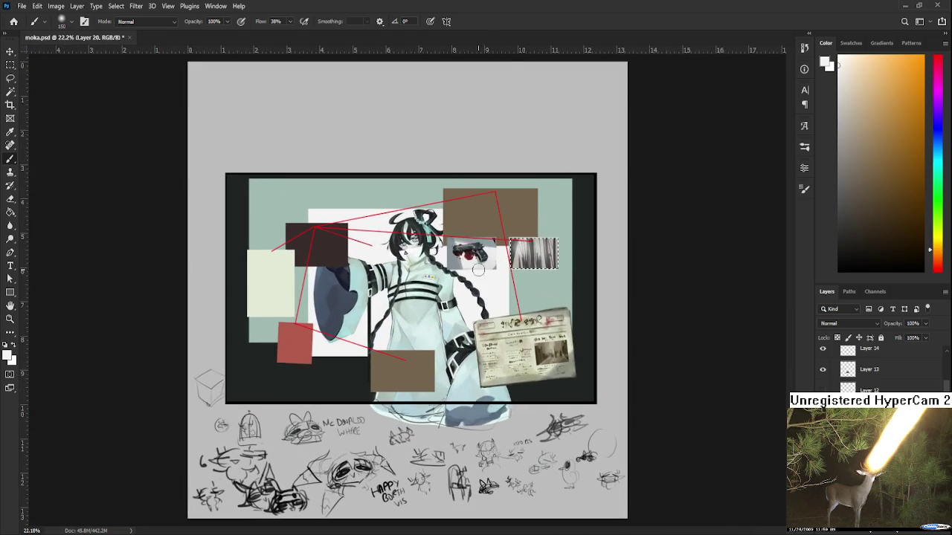
scroll(521, 253, "up", 1)
scroll(522, 253, "up", 1)
scroll(531, 251, "up", 2)
left_click_drag(533, 254, 492, 297)
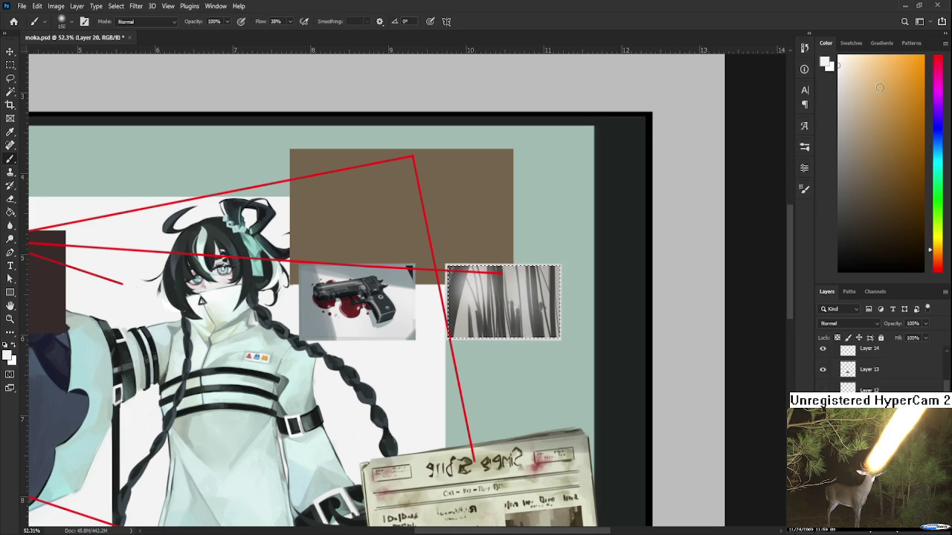
left_click(838, 162)
- Shrink the brush below about 25 px, toggling the selection off and back on
key("bracketleft")
key("bracketleft")
key("bracketleft")
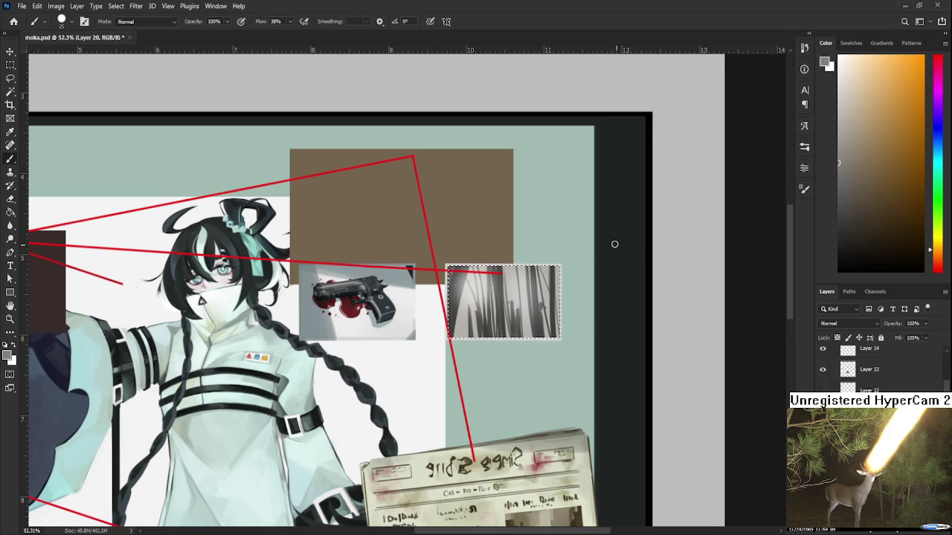
key("ctrl+d")
key("ctrl+shift+d")
key("bracketleft")
key("bracketleft")
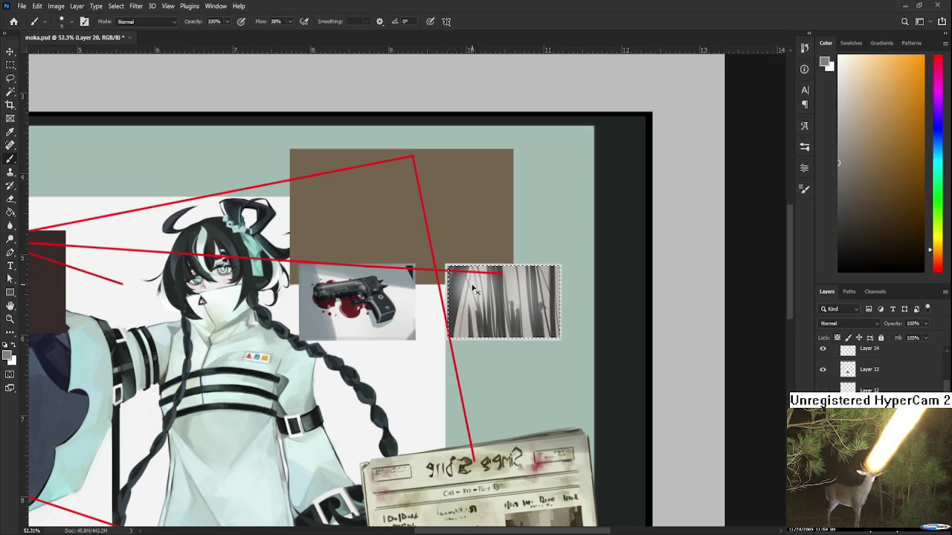
- Paint dark strokes along the grass picture's top strip and a thin dark vertical stroke at lower left
mouse_move(462, 327)
left_mouse_down()
mouse_move(464, 290)
mouse_move(464, 303)
left_mouse_up()
left_click_drag(462, 336, 463, 317)
left_click_drag(453, 272, 520, 273)
left_click_drag(454, 274, 553, 275)
- Sample tones from the grass picture, then fine-tune a yellow-green foreground colour
scroll(490, 335, "up", 1)
scroll(491, 334, "right", 1)
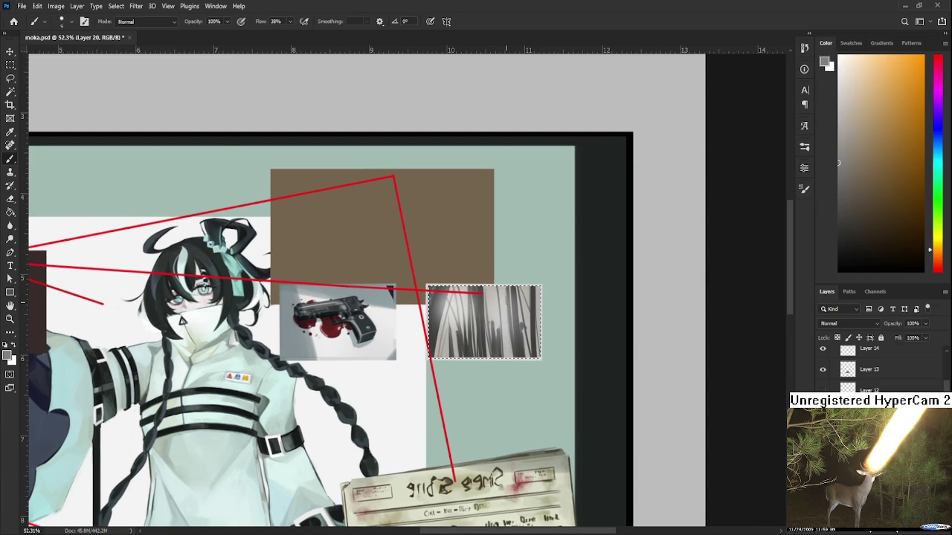
left_click(493, 297, "alt")
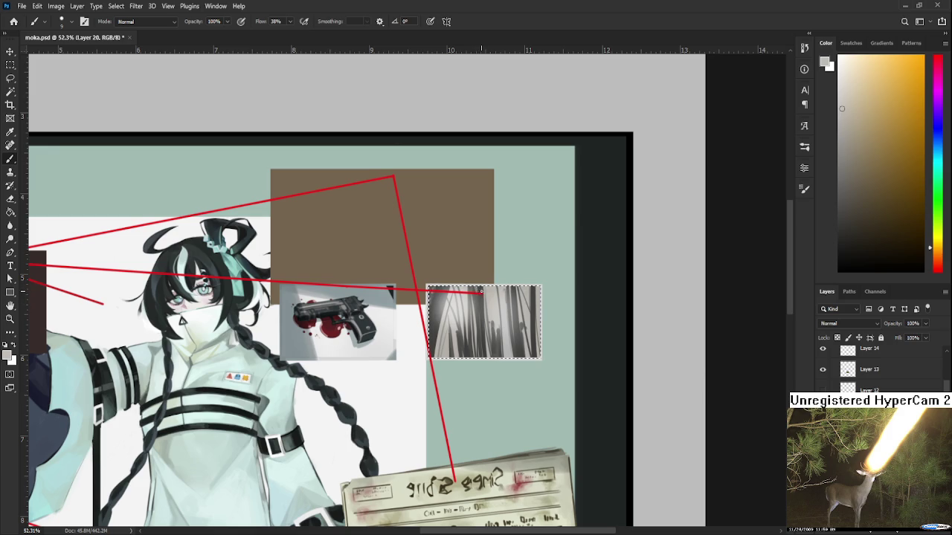
left_click(489, 291, "alt")
left_click(478, 266, "alt")
left_click(485, 299, "alt")
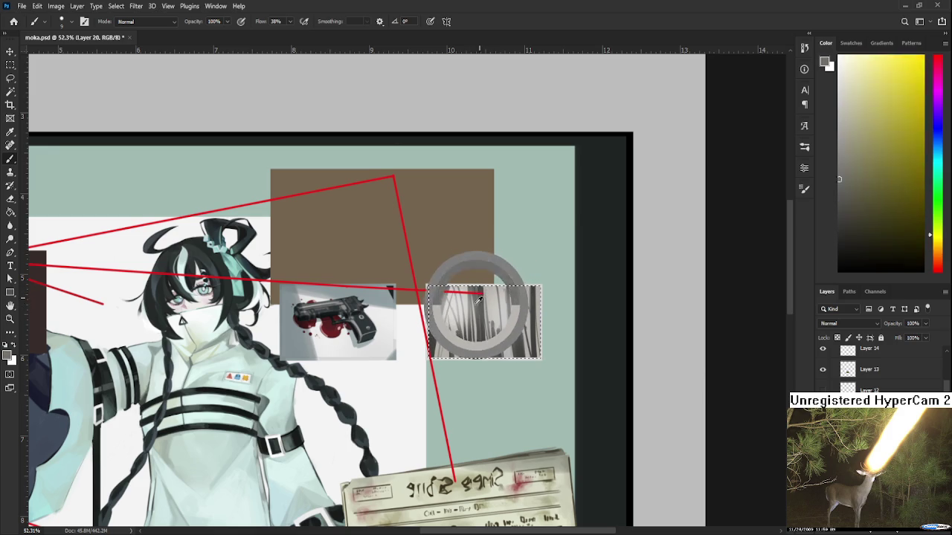
left_click(480, 297, "alt")
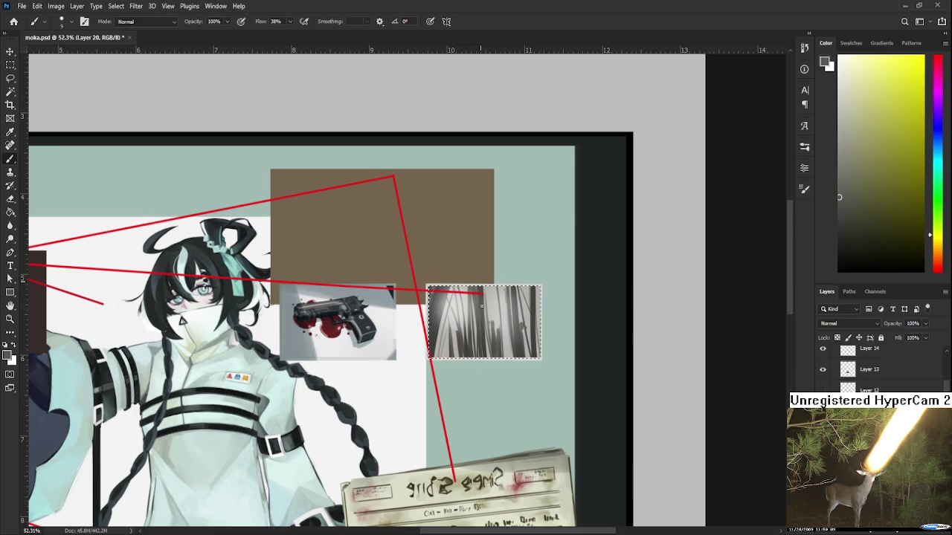
left_click(490, 290, "alt")
left_click(491, 296, "alt")
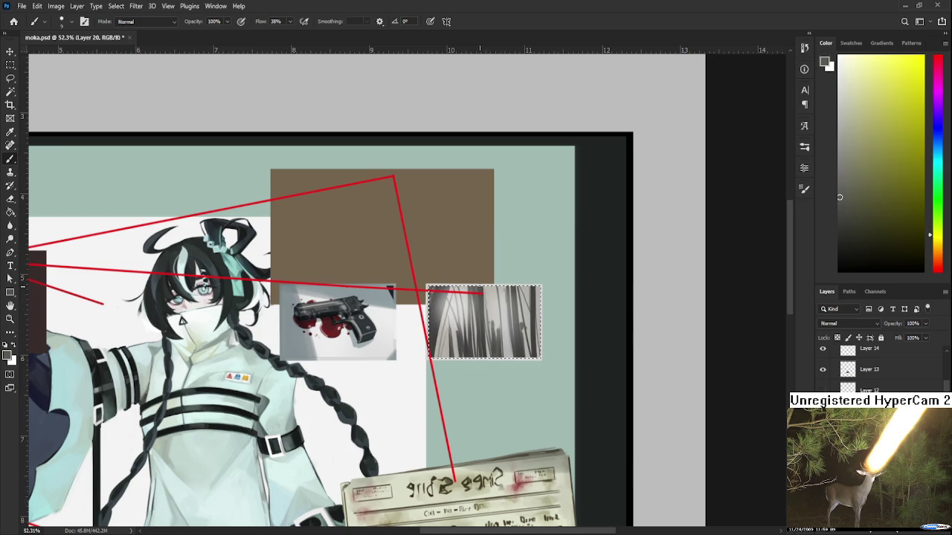
left_click_drag(487, 298, 513, 275)
scroll(525, 277, "down", 2)
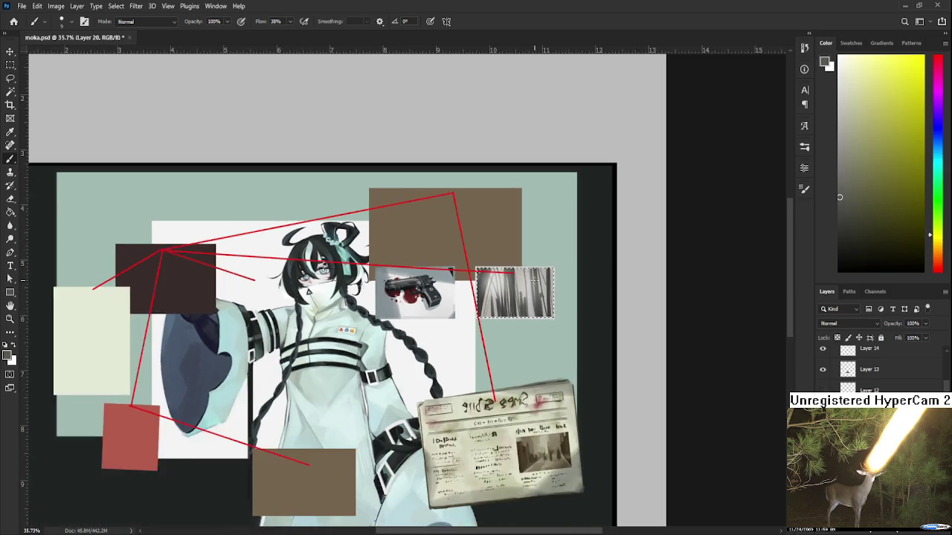
- Deselect the grass photo, switch to the Lasso tool and zoom in on the photo
scroll(526, 264, "down", 1)
scroll(528, 253, "down", 1)
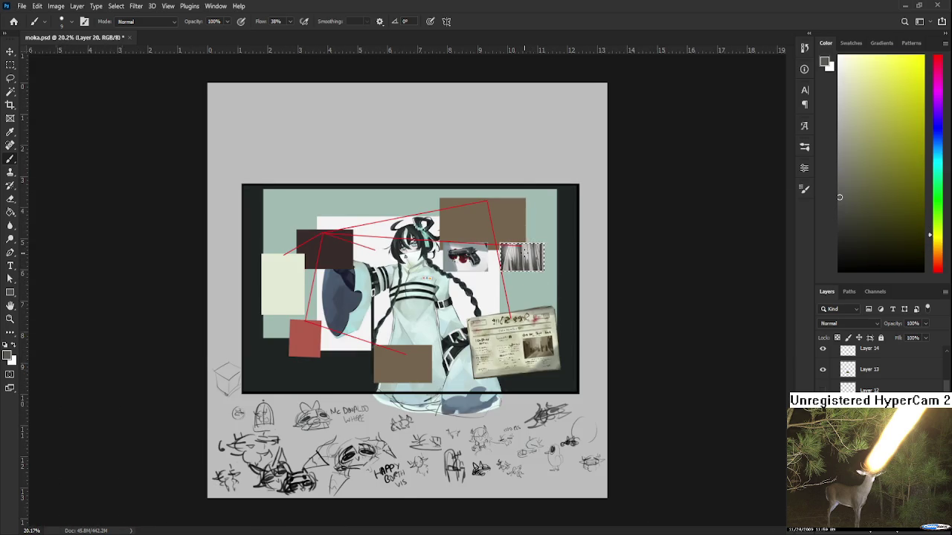
scroll(528, 251, "up", 1)
scroll(528, 250, "up", 1)
scroll(529, 249, "up", 1)
scroll(541, 254, "up", 1)
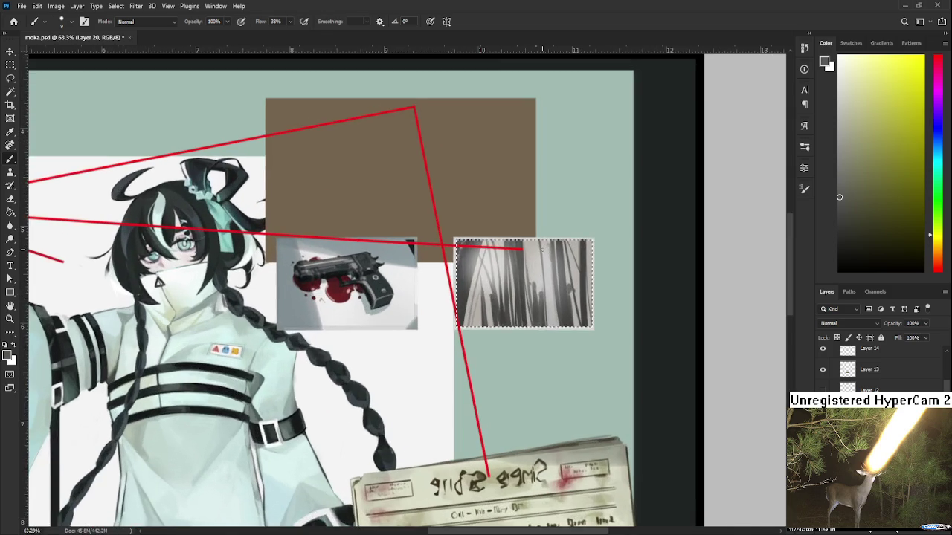
scroll(527, 321, "up", 1)
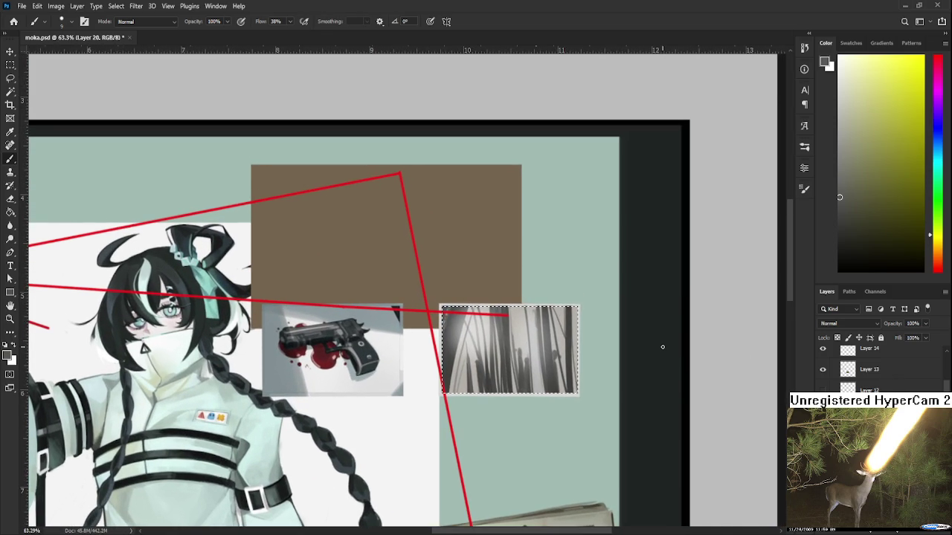
key("ctrl+d")
key("l")
scroll(666, 349, "down", 1)
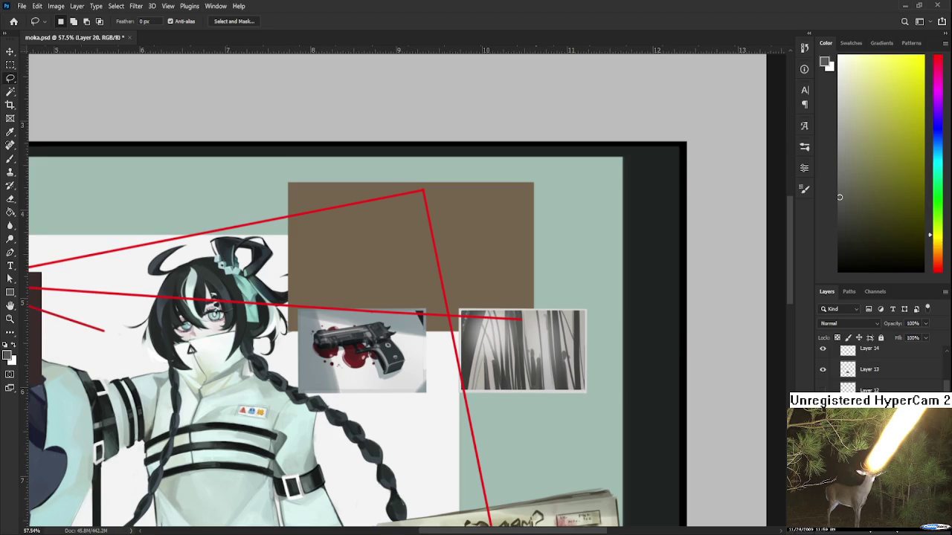
scroll(554, 366, "up", 5)
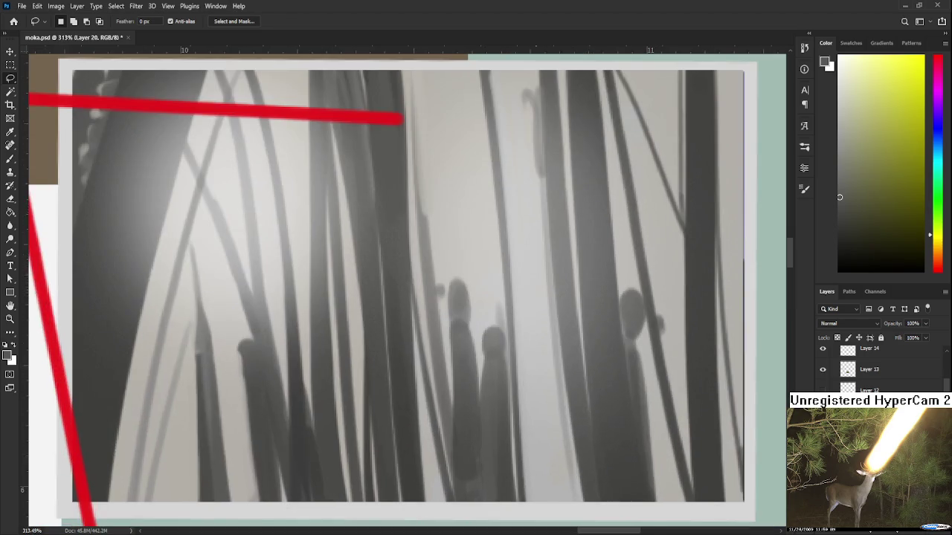
- Sample the pale teal background colour and paint a faint diagonal stroke across the grass photo
scroll(556, 365, "down", 2)
scroll(832, 324, "down", 4)
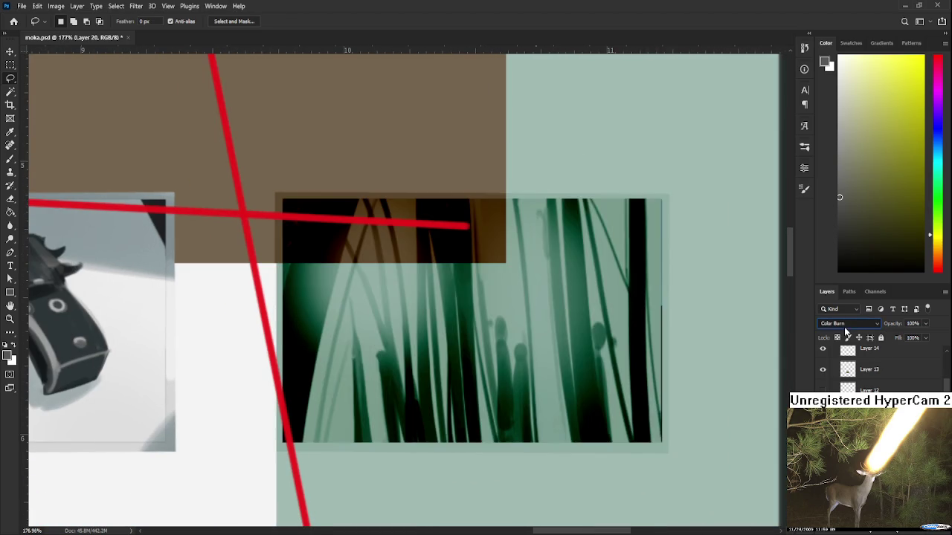
scroll(822, 326, "up", 4)
scroll(851, 326, "down", 3)
key("b")
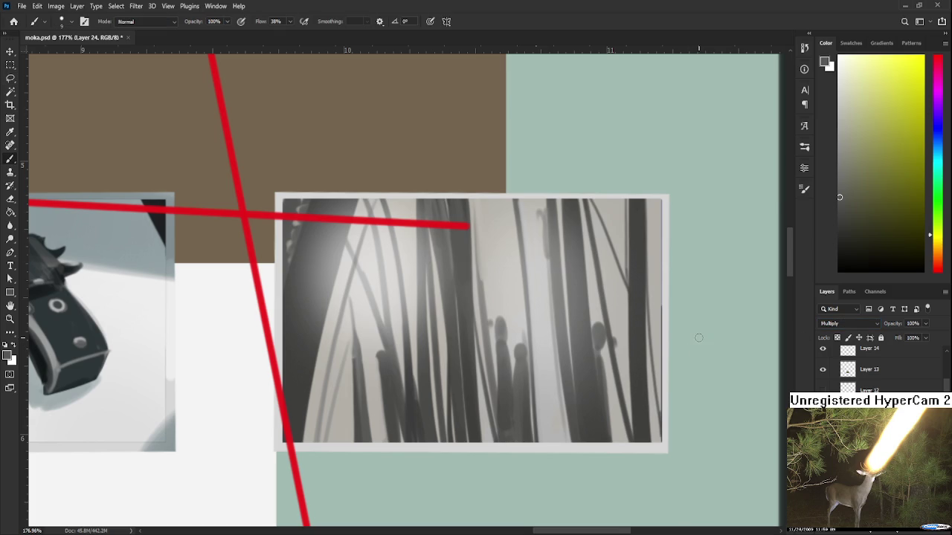
left_click(699, 337, "alt")
scroll(699, 337, "down", 3)
left_click_drag(520, 257, 657, 424)
- Enlarge the brush to 200, compare with and without the stroke, and finally remove it
scroll(658, 424, "down", 3)
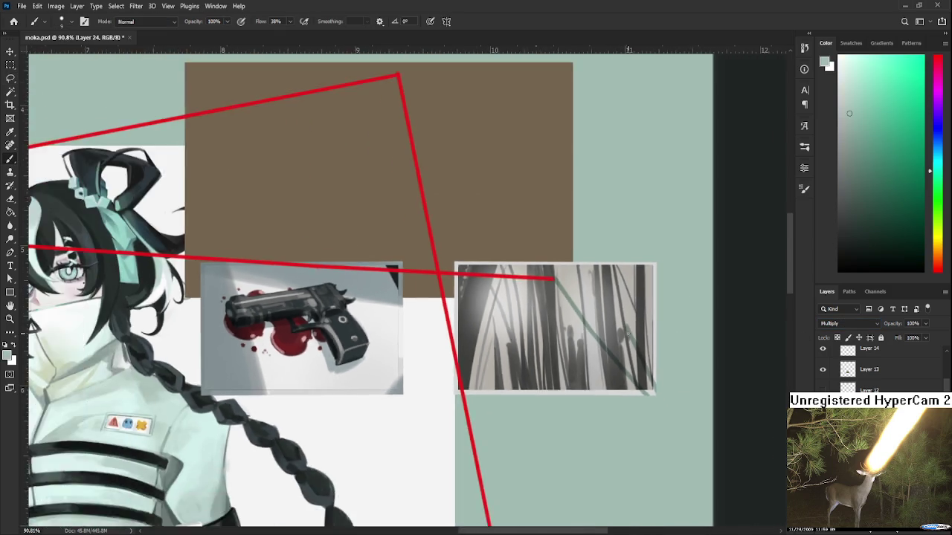
scroll(629, 337, "down", 2)
scroll(629, 338, "down", 2)
key("bracketright")
key("bracketright")
key("bracketright")
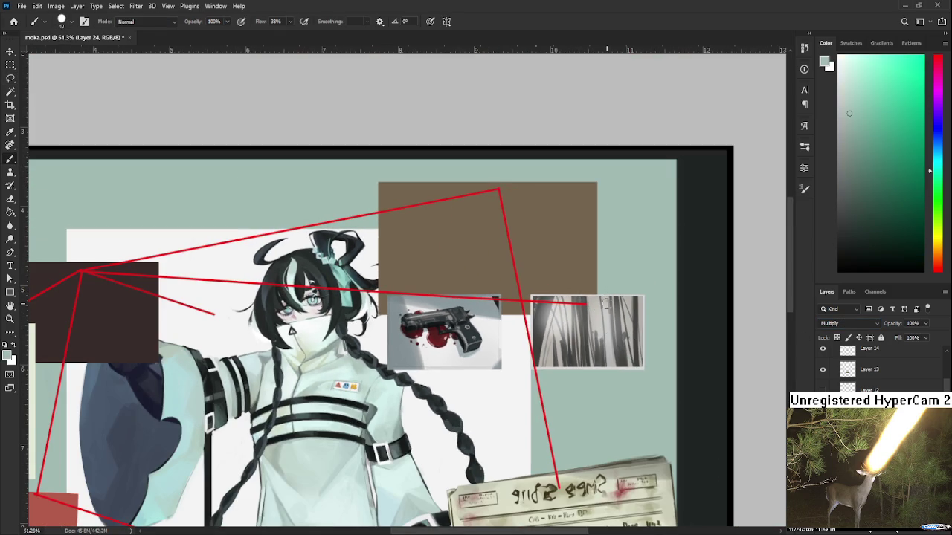
key("ctrl+z")
key("ctrl+shift+z")
key("ctrl+z")
key("ctrl+shift+z")
key("ctrl+z")
key("ctrl+shift+z")
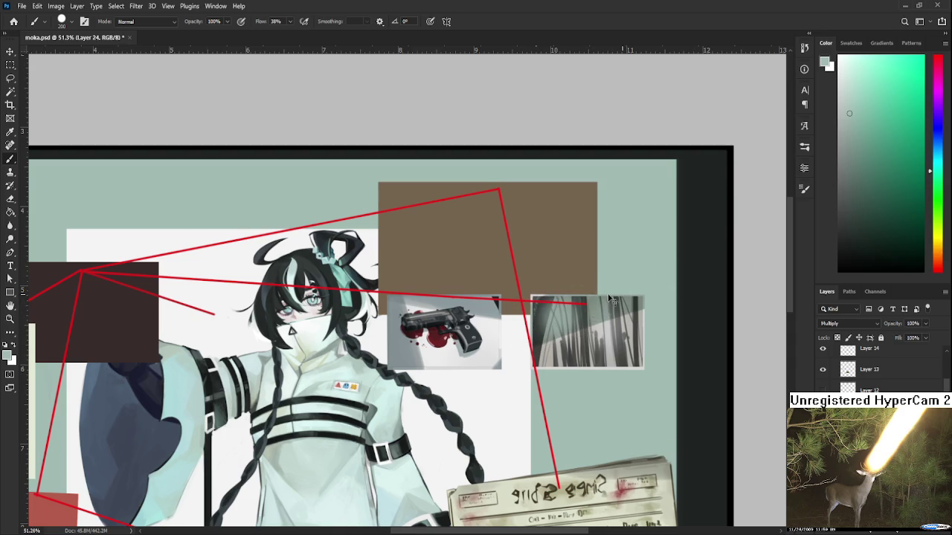
key("ctrl+z")
key("ctrl+shift+z")
key("ctrl+z")
key("ctrl+shift+z")
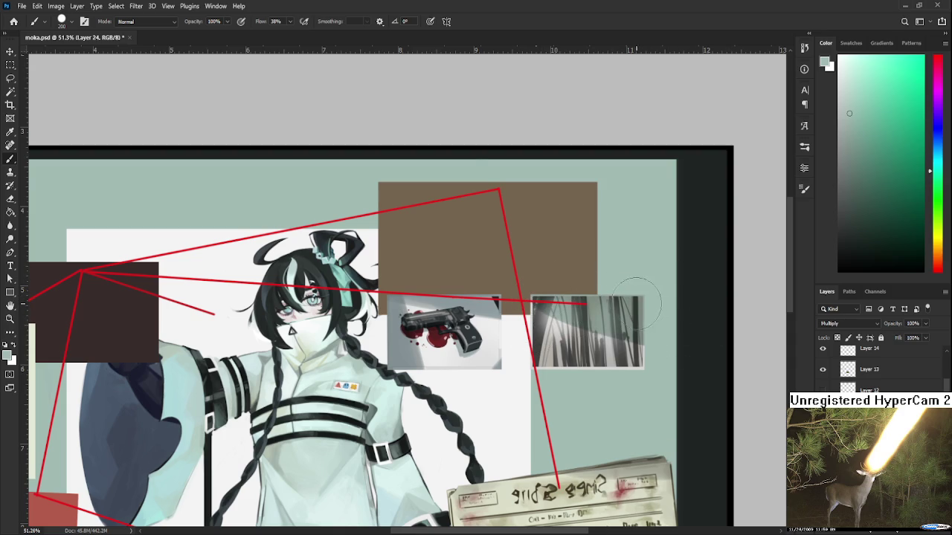
key("ctrl+z")
- Adjust the brush size, settling at about 100 px
key("bracketleft")
key("bracketleft")
key("bracketleft")
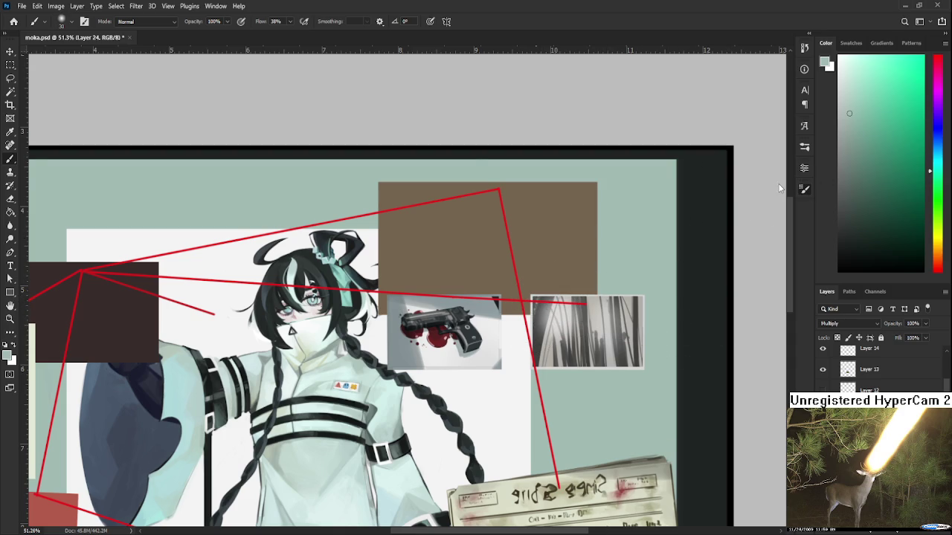
key("bracketright")
key("bracketright")
key("bracketright")
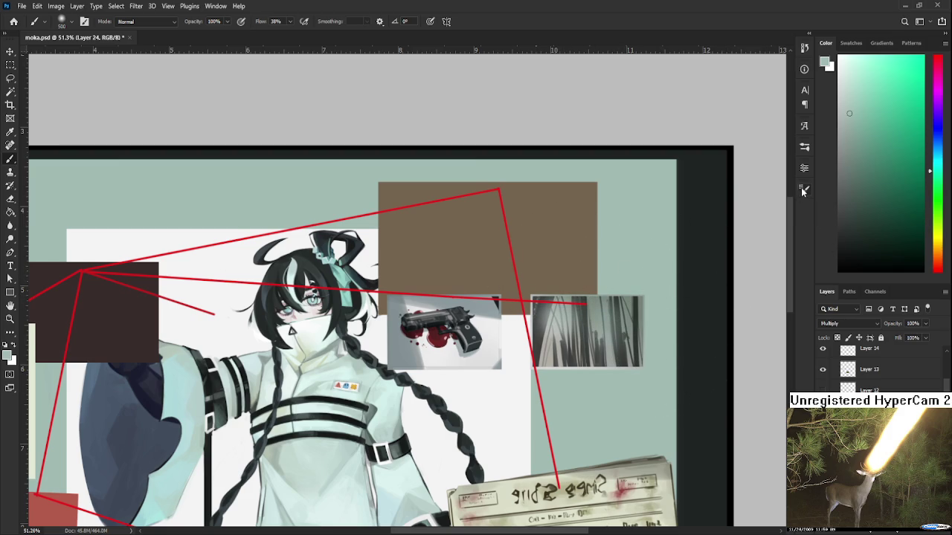
key("bracketleft")
key("bracketleft")
key("bracketleft")
key("bracketright")
key("bracketright")
key("bracketright")
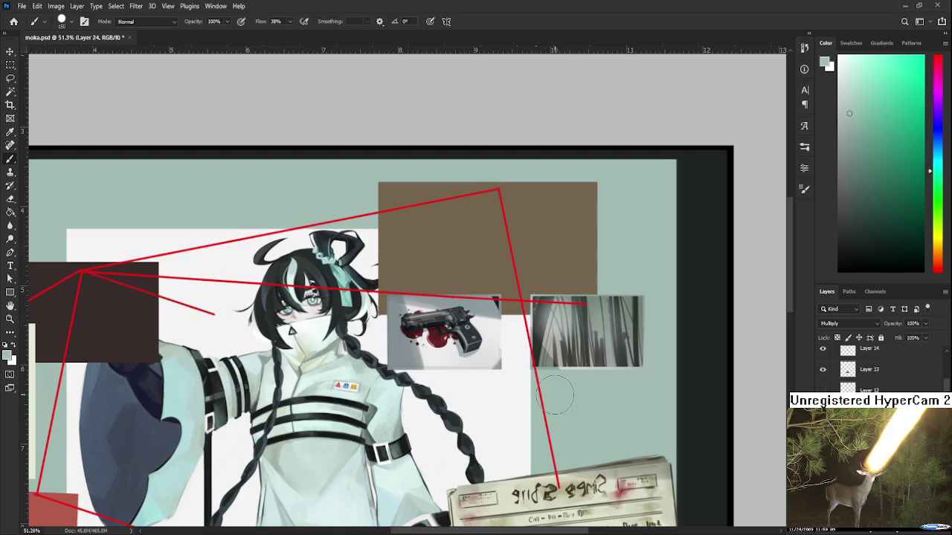
scroll(675, 398, "down", 2)
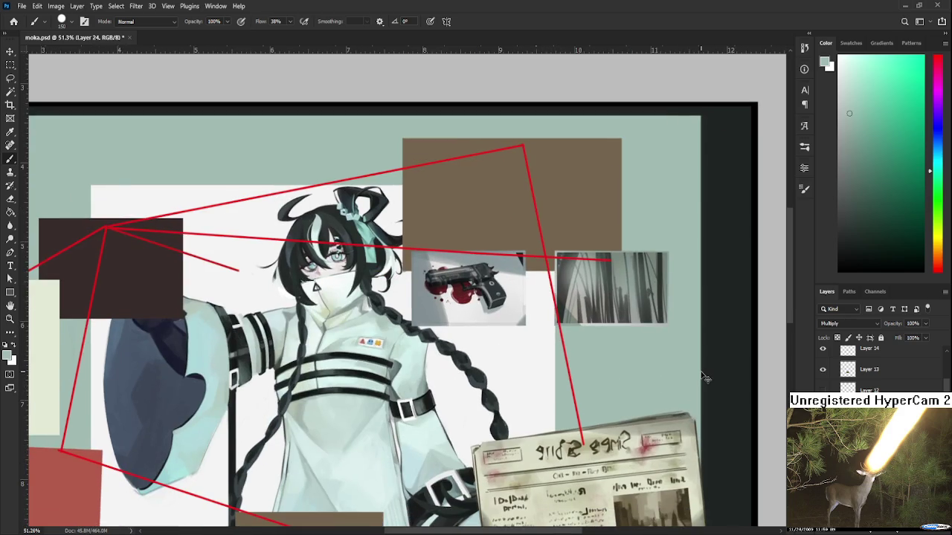
- Lower the shading layer's opacity to about 73% and make Layer 20 the working layer
scroll(595, 316, "down", 2)
scroll(592, 312, "down", 1)
scroll(593, 313, "up", 1)
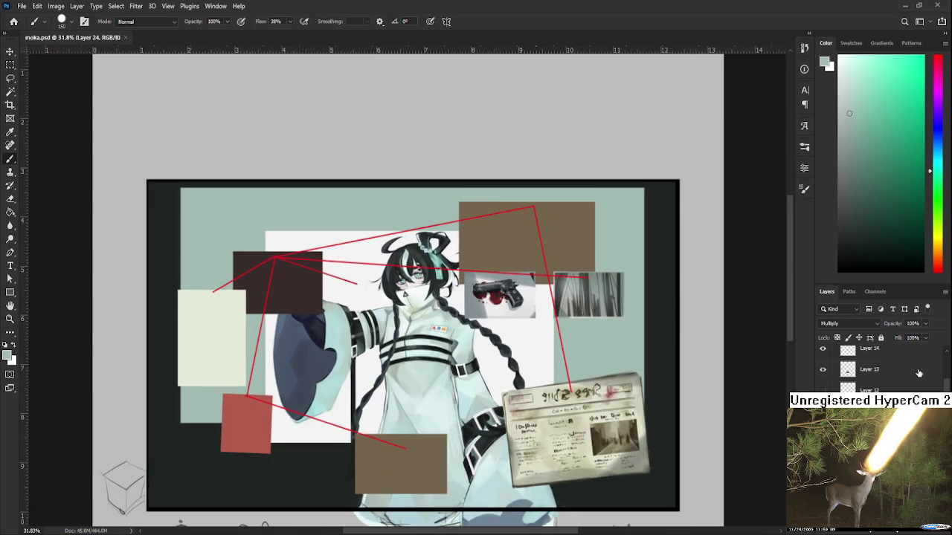
left_click_drag(925, 324, 914, 340)
left_click(469, 308, "ctrl")
left_click_drag(469, 308, 533, 296)
scroll(532, 297, "down", 1)
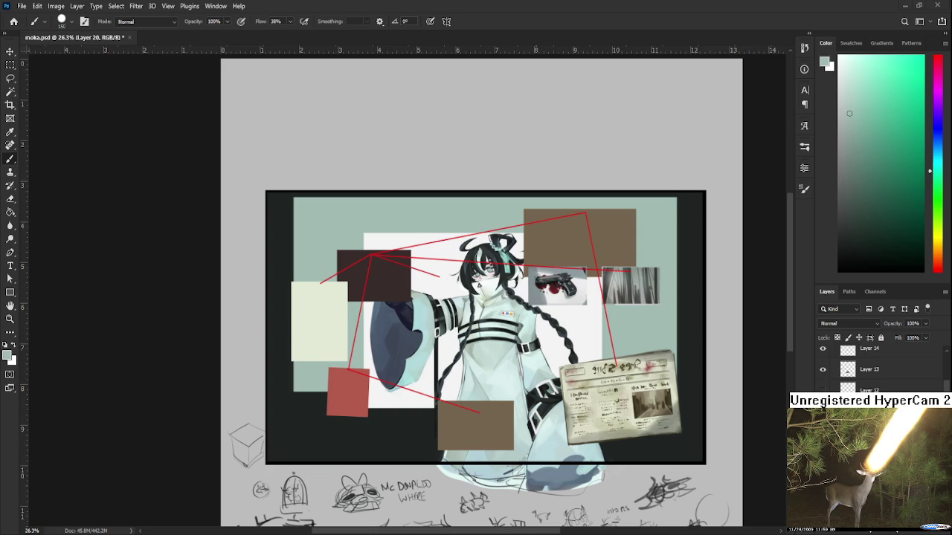
scroll(533, 315, "up", 5)
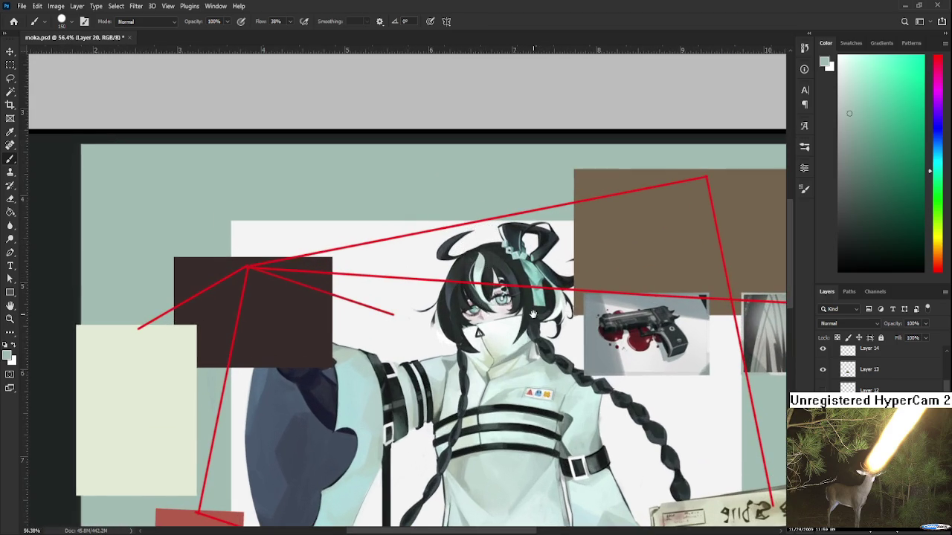
left_click_drag(533, 314, 377, 327)
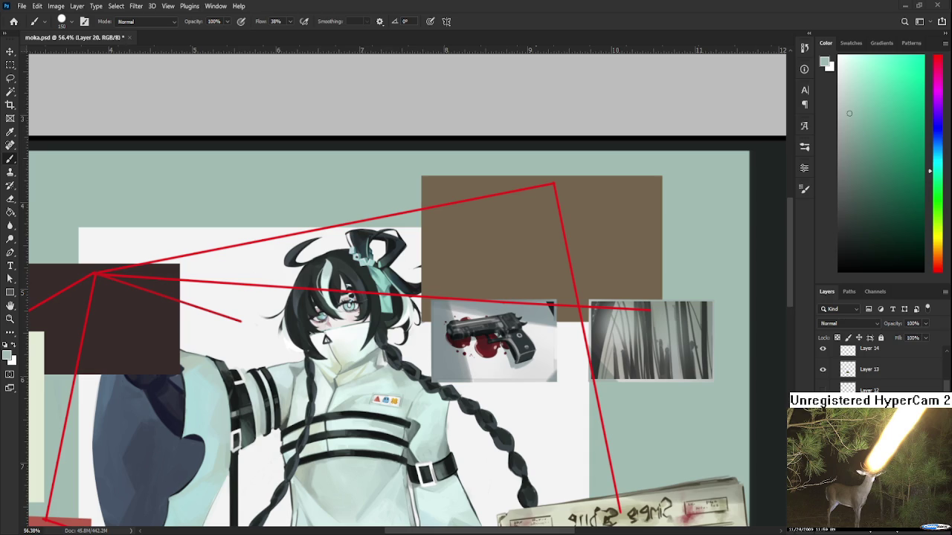
scroll(629, 278, "down", 2)
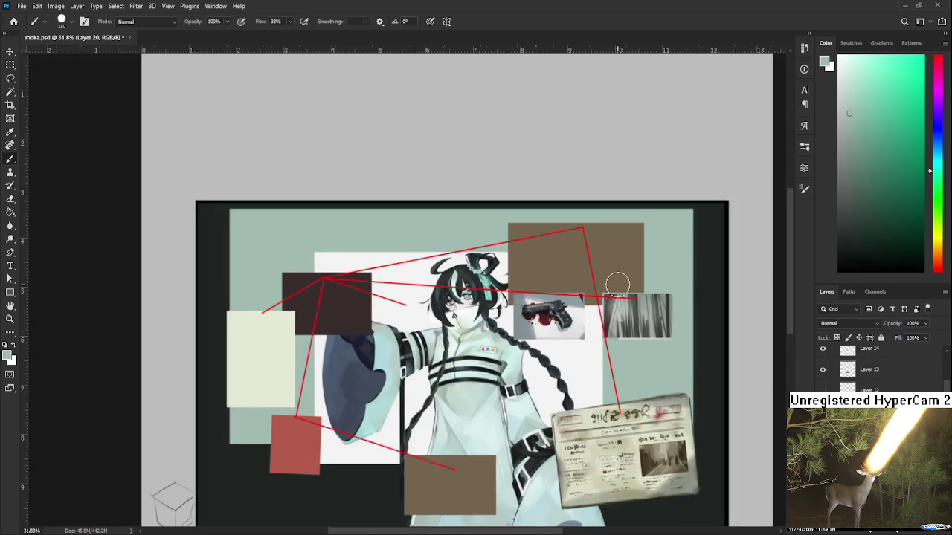
scroll(618, 278, "down", 2)
scroll(534, 206, "up", 2)
mouse_move(442, 289)
left_mouse_down()
mouse_move(506, 317)
mouse_move(546, 287)
left_mouse_up()
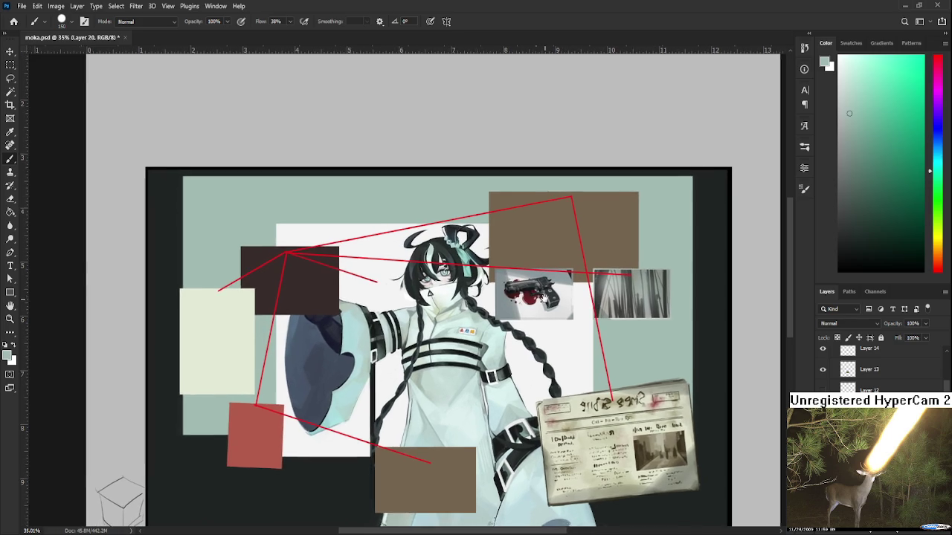
mouse_move(547, 287)
left_mouse_down()
mouse_move(626, 288)
mouse_move(493, 301)
left_mouse_up()
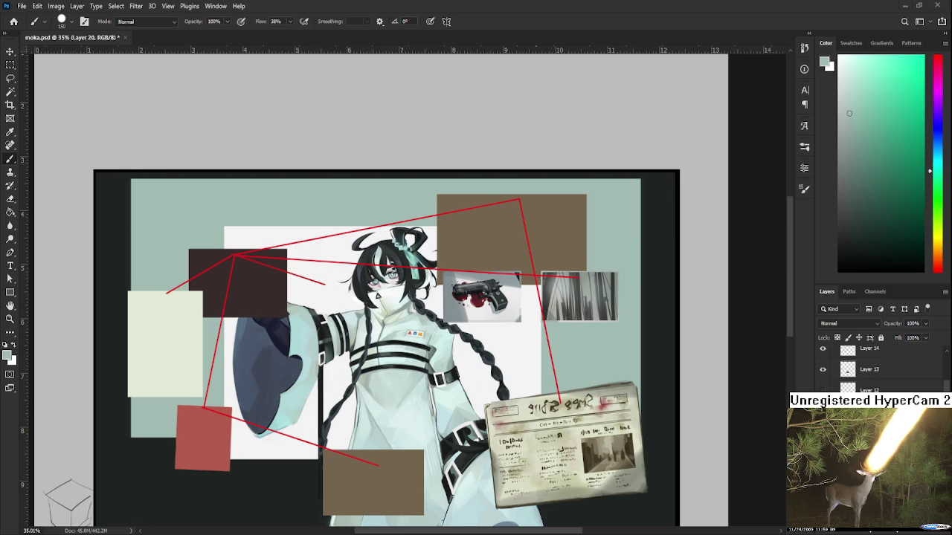
scroll(516, 235, "down", 2)
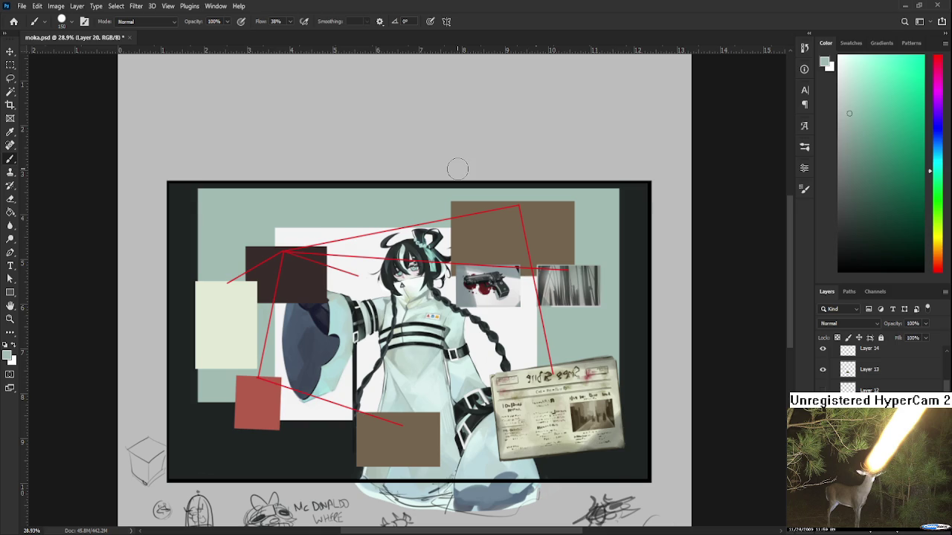
scroll(457, 168, "up", 2)
scroll(461, 173, "up", 2)
scroll(471, 185, "up", 1)
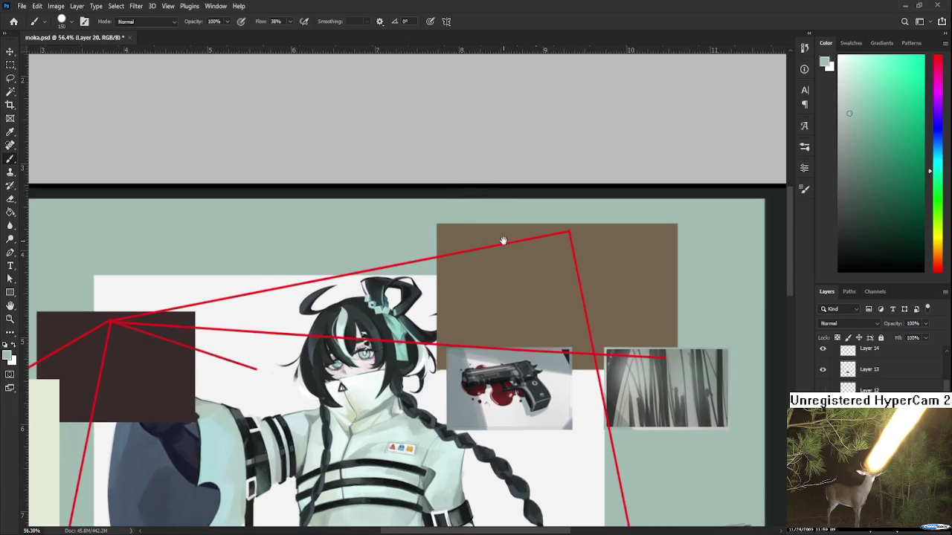
- Toggle the pale rectangle's visibility and make a first, cancelled selection and transform attempt
scroll(495, 197, "down", 2)
scroll(498, 212, "down", 1)
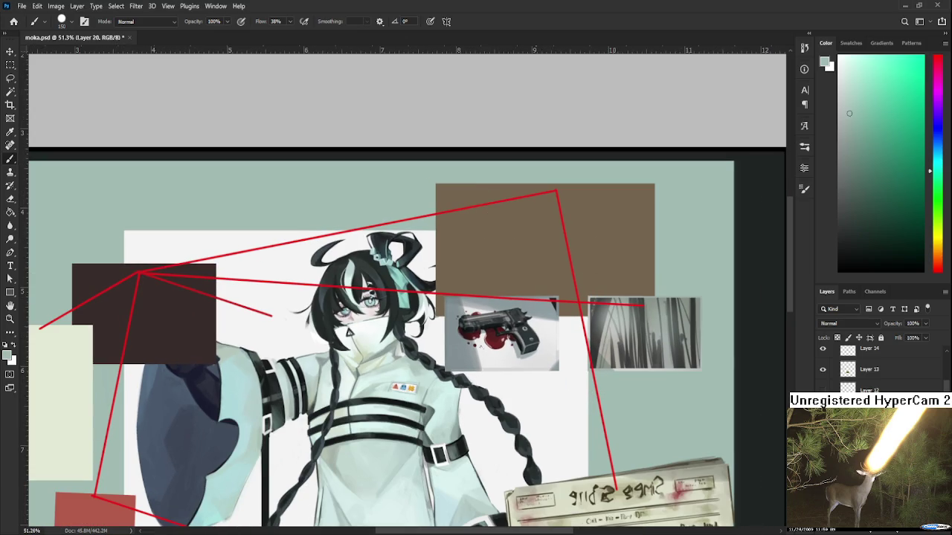
left_click(822, 370)
left_click(822, 370)
key("m")
left_click_drag(420, 145, 743, 386)
key("ctrl+t")
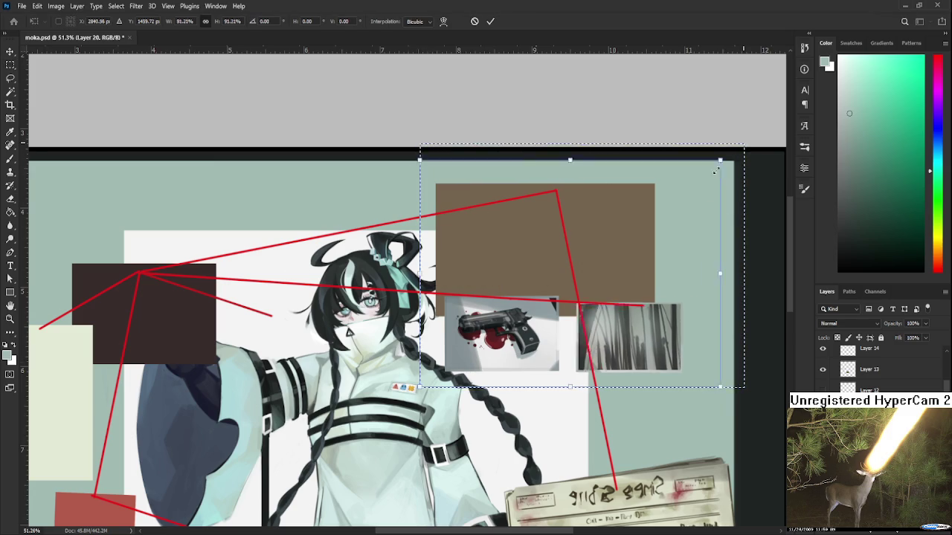
key("Escape")
key("alt+bracketleft")
key("ctrl+t")
key("Return")
- Select the brown rectangle, scale it to about 70%, reposition it and deselect
mouse_move(415, 146)
left_mouse_down()
mouse_move(701, 322)
mouse_move(616, 243)
left_mouse_up()
key("ctrl+t")
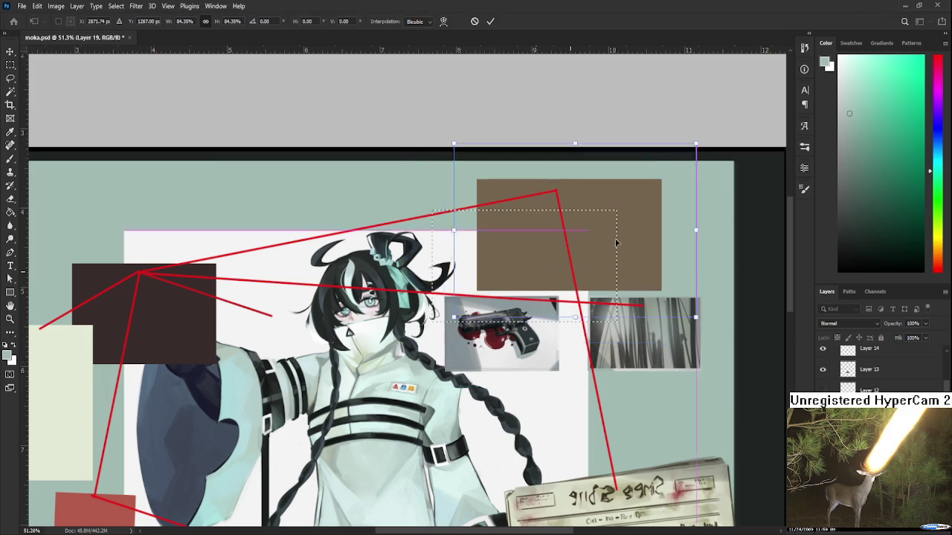
mouse_move(695, 144)
left_mouse_down()
mouse_move(682, 165)
mouse_move(676, 155)
left_mouse_up()
key("Escape")
key("ctrl+t")
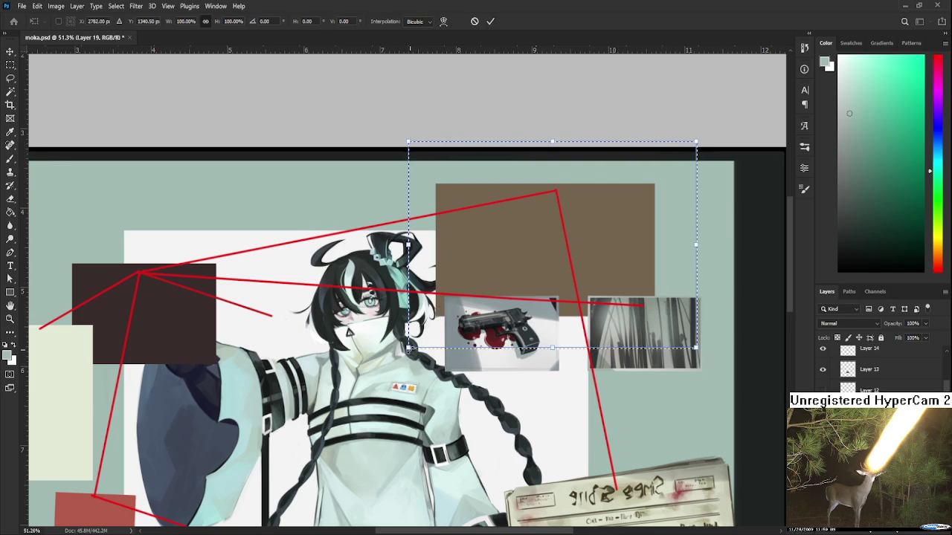
left_click_drag(408, 348, 483, 294)
left_click_drag(548, 238, 528, 250)
left_click_drag(487, 288, 518, 251)
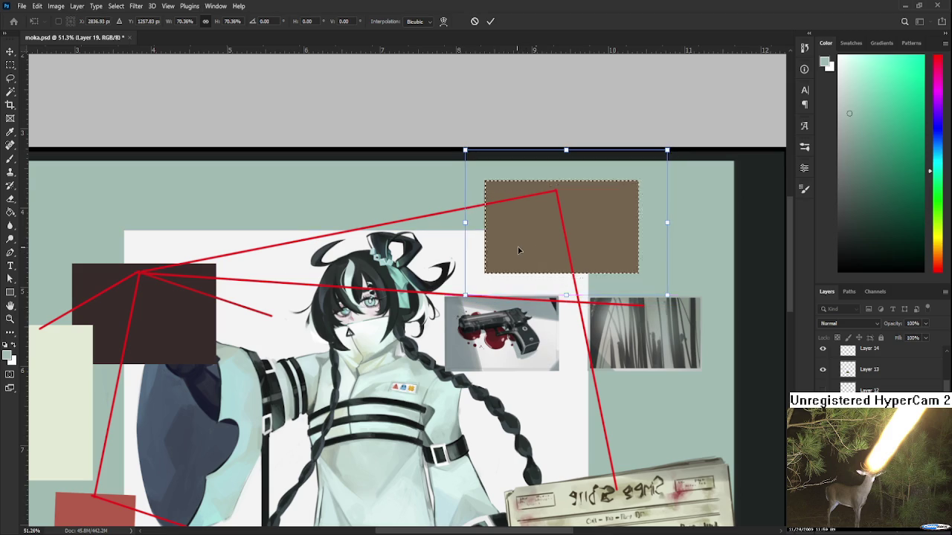
key("Return")
key("ctrl+d")
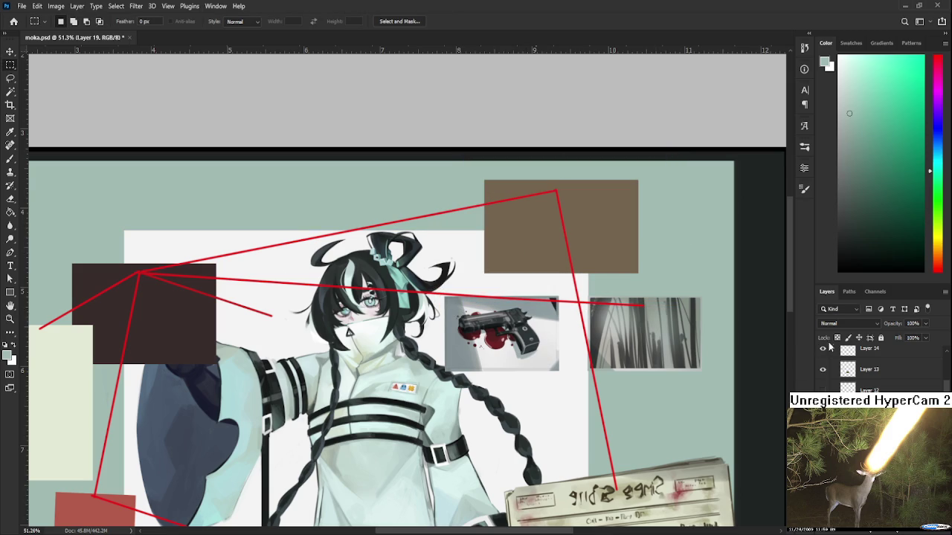
- Sample browns from the rectangle and paint light greyish tan over its upper-left
key("b")
left_click(554, 213, "alt")
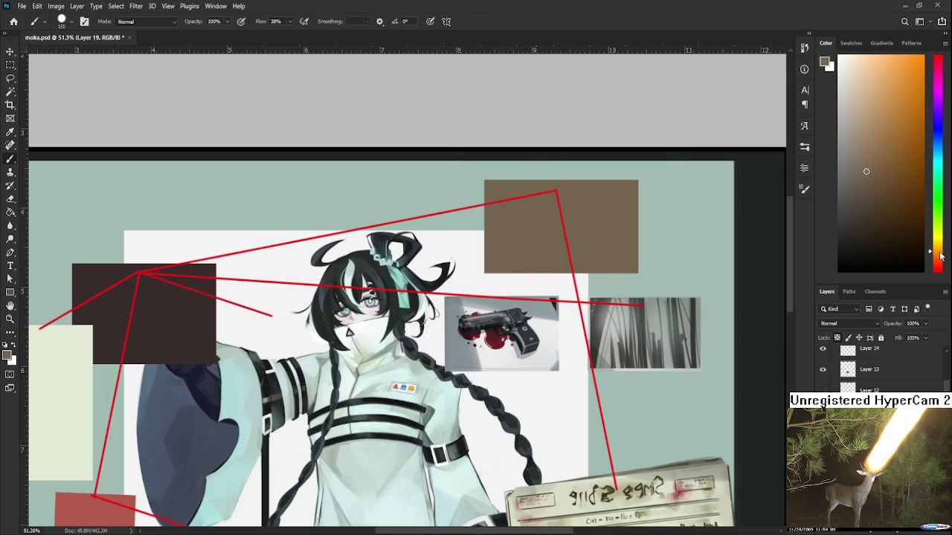
left_click_drag(935, 252, 935, 240)
left_click(868, 187)
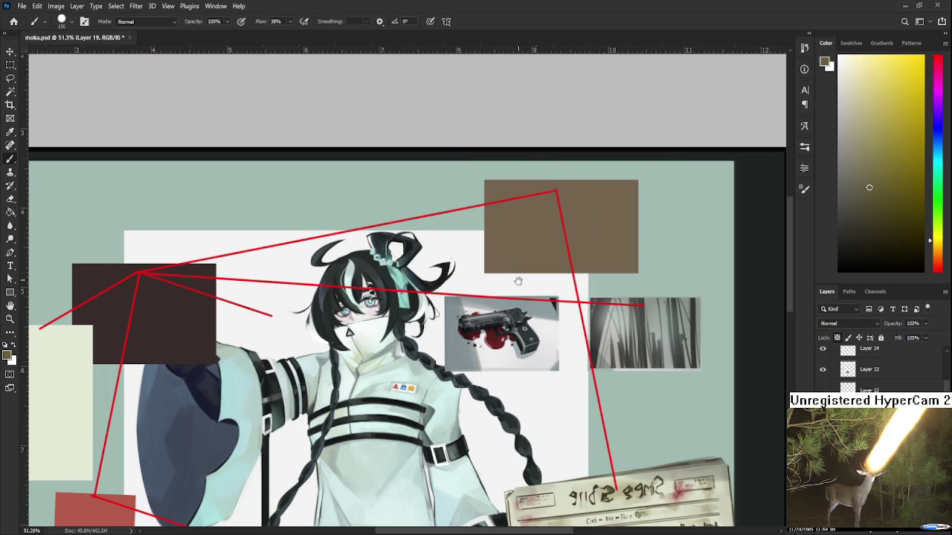
left_click_drag(518, 275, 479, 291)
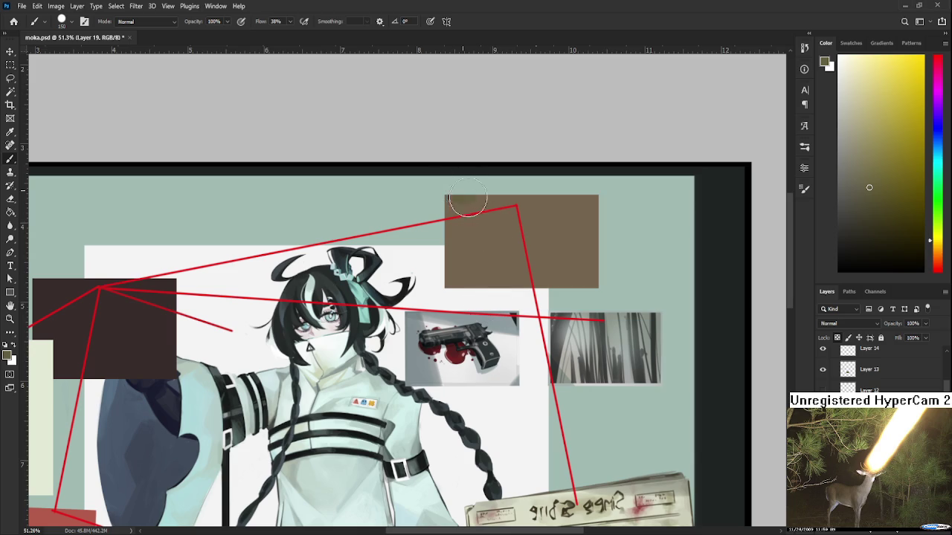
left_click(489, 216, "alt")
mouse_move(469, 234)
left_mouse_down()
mouse_move(458, 212)
mouse_move(458, 264)
mouse_move(491, 279)
mouse_move(457, 205)
left_mouse_up()
- Layer darker brown and tan strokes across the rectangle's top, extending toward the right
left_click(492, 241, "alt")
left_click(458, 237, "alt")
left_click(487, 275, "alt")
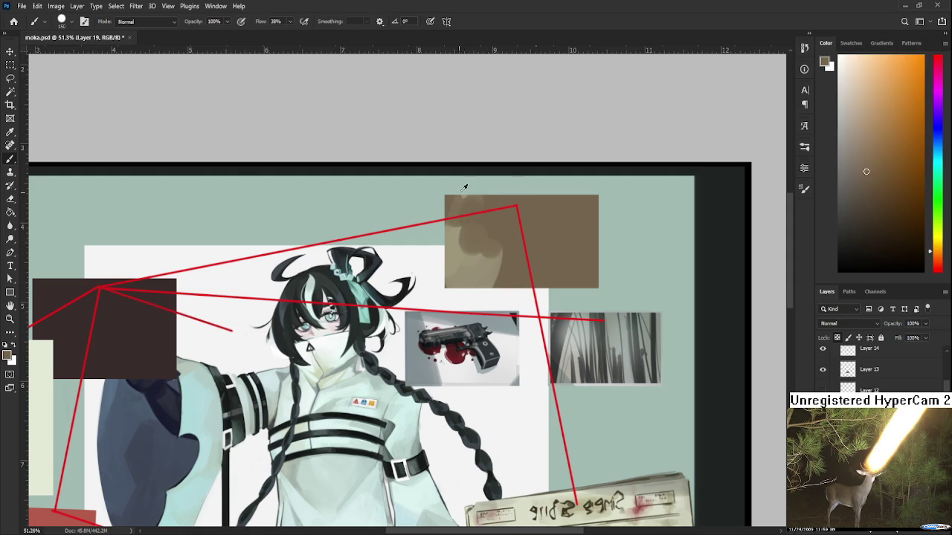
left_click(465, 243, "alt")
mouse_move(457, 238)
left_mouse_down()
mouse_move(465, 223)
mouse_move(491, 256)
left_mouse_up()
left_click(480, 215, "alt")
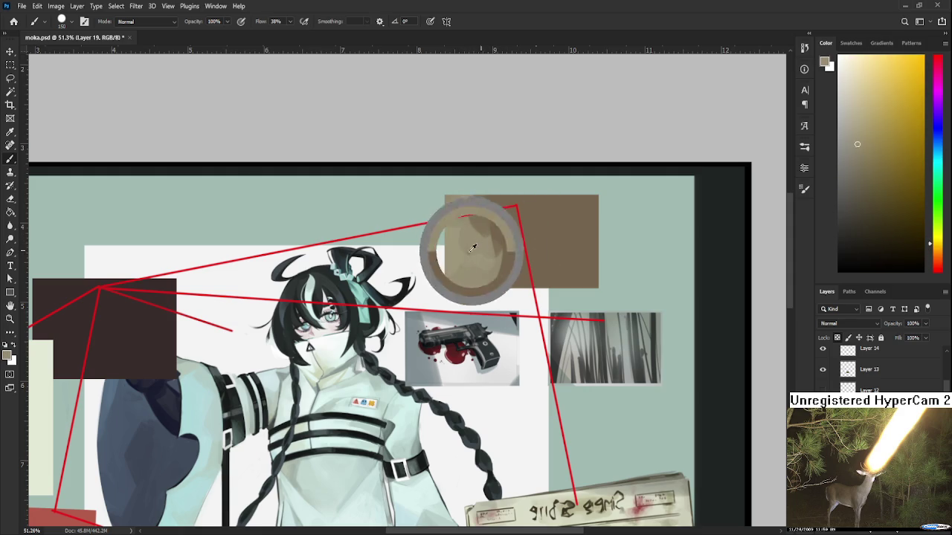
mouse_move(471, 215)
left_mouse_down()
mouse_move(535, 268)
mouse_move(558, 223)
left_mouse_up()
- Repaint the rectangle's right side with darker orange-brown and lighter yellow-tan strokes
left_click(553, 251, "alt")
left_click(503, 233, "alt")
mouse_move(503, 234)
left_mouse_down()
mouse_move(564, 277)
mouse_move(578, 258)
left_mouse_up()
left_click(551, 227, "alt")
left_click(514, 250, "alt")
left_click(585, 255, "alt")
left_click(500, 207, "alt")
mouse_move(521, 208)
left_mouse_down()
mouse_move(533, 220)
mouse_move(588, 223)
mouse_move(520, 224)
left_mouse_up()
- Add final lighter dabs and darker smudges across the rectangle
left_click(539, 215, "alt")
left_click(565, 239, "alt")
left_click(561, 205, "alt")
left_click(497, 223, "alt")
left_click(554, 226, "alt")
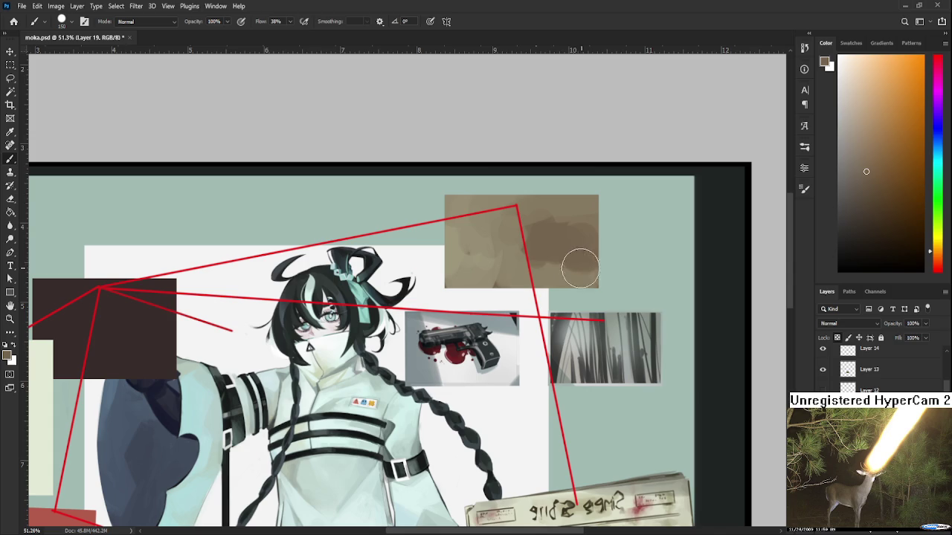
left_click(901, 208)
key("bracketleft")
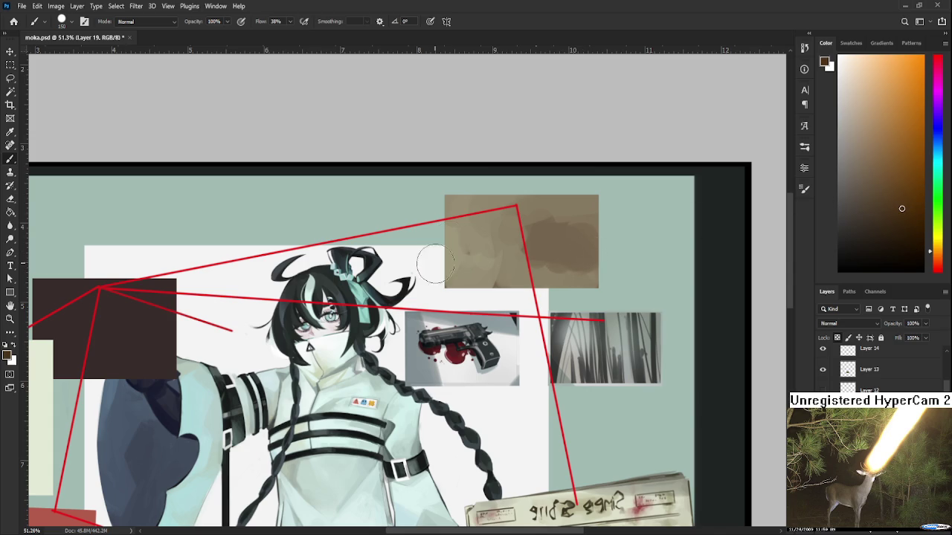
- With a smaller brush, darken the tan box's left and right edges in dark brown
key("bracketleft")
key("bracketleft")
key("bracketleft")
left_click_drag(442, 197, 441, 286)
key("ctrl+z")
left_click_drag(440, 196, 442, 289)
left_click_drag(598, 288, 598, 195)
- Draw a straight dark flap line from the box's top-left corner toward the top-right
key("p")
key("b")
left_click_drag(445, 196, 521, 231)
key("ctrl+z")
key("ctrl+shift+z")
key("ctrl+z")
left_click_drag(445, 200, 523, 233)
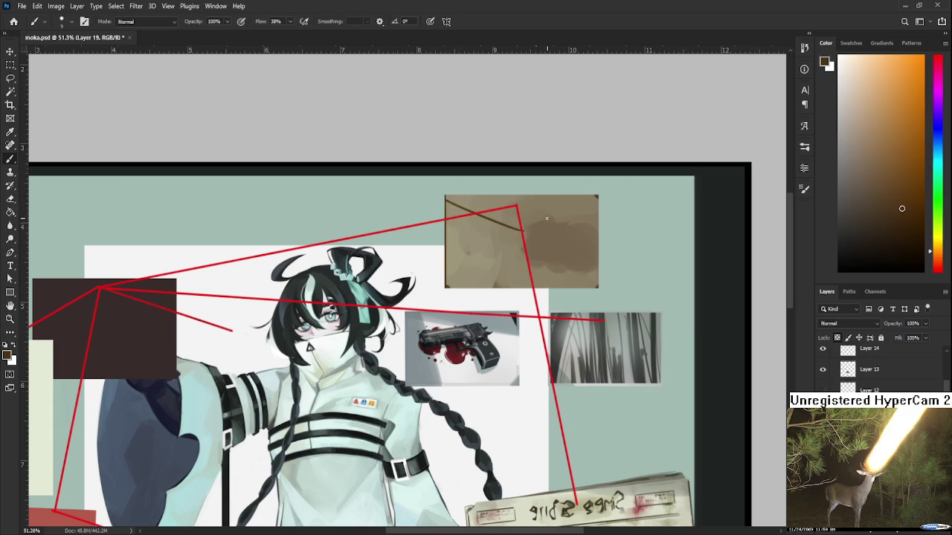
left_click(596, 196, "shift")
- Redraw the flap line until it ends exactly at the box's top-right corner
key("ctrl+z")
left_click(595, 205, "shift")
key("ctrl+z")
left_click(593, 199, "shift")
key("ctrl+z")
left_click(597, 197, "shift")
scroll(592, 221, "up", 2)
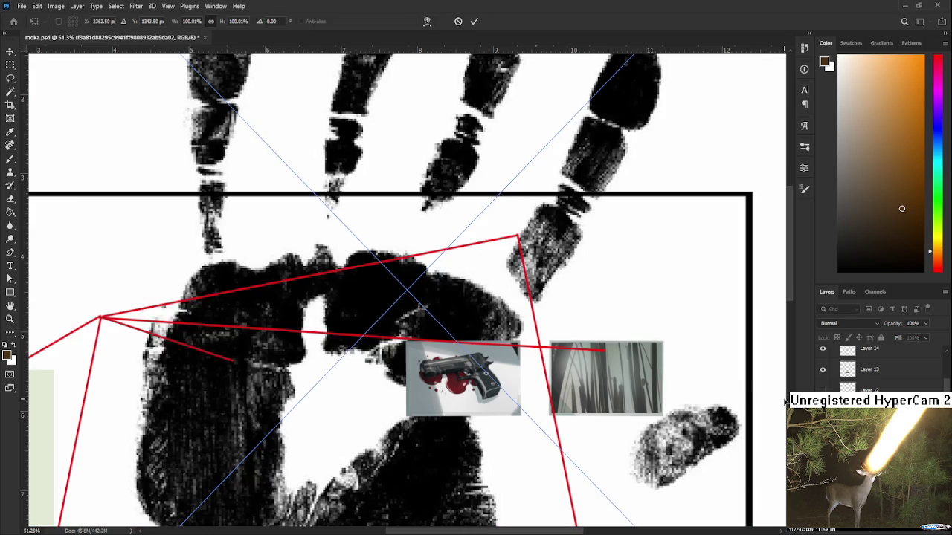
- Commit the placed handprint, rotate and shrink it, and delete its white paper background
scroll(483, 342, "down", 3)
key("b")
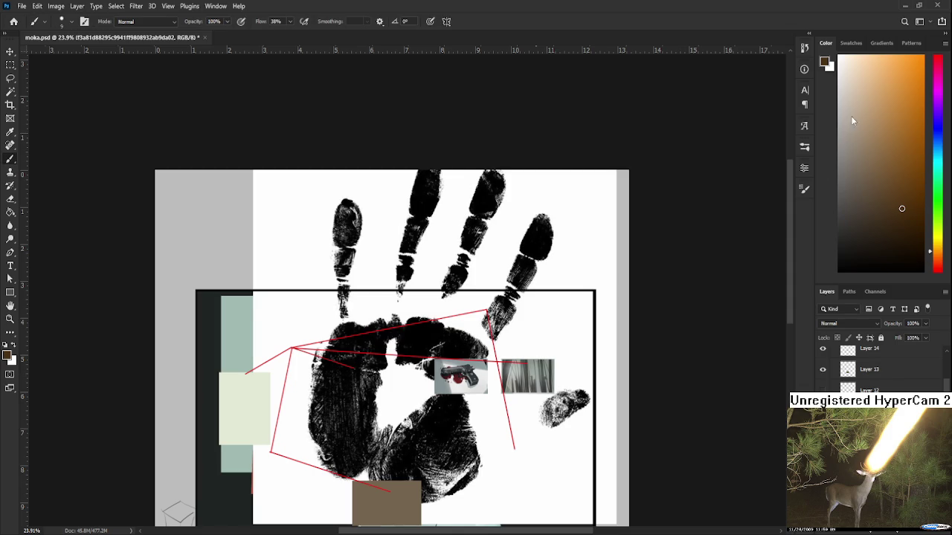
key("ctrl+t")
mouse_move(616, 149)
left_mouse_down()
mouse_move(522, 245)
mouse_move(513, 279)
left_mouse_up()
key("Return")
key("w")
left_click(413, 407)
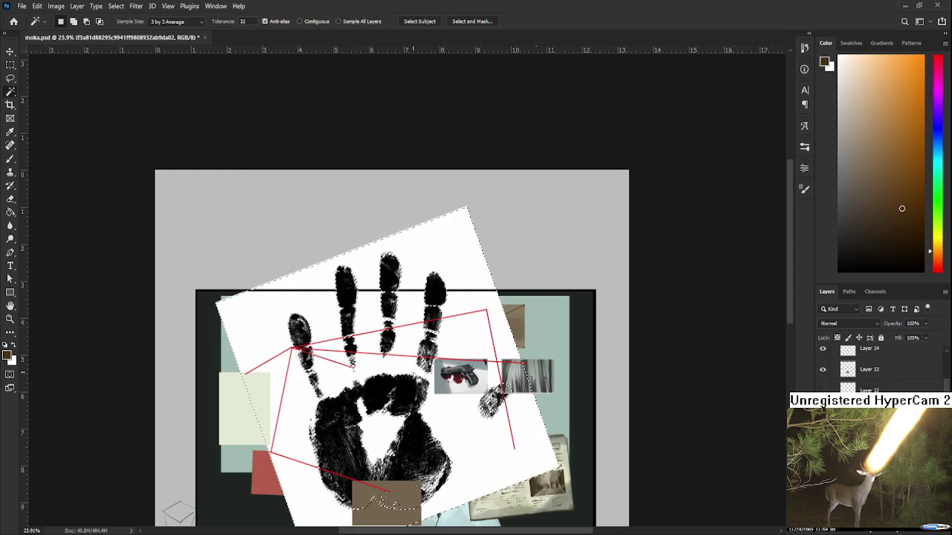
key("Delete")
key("ctrl+d")
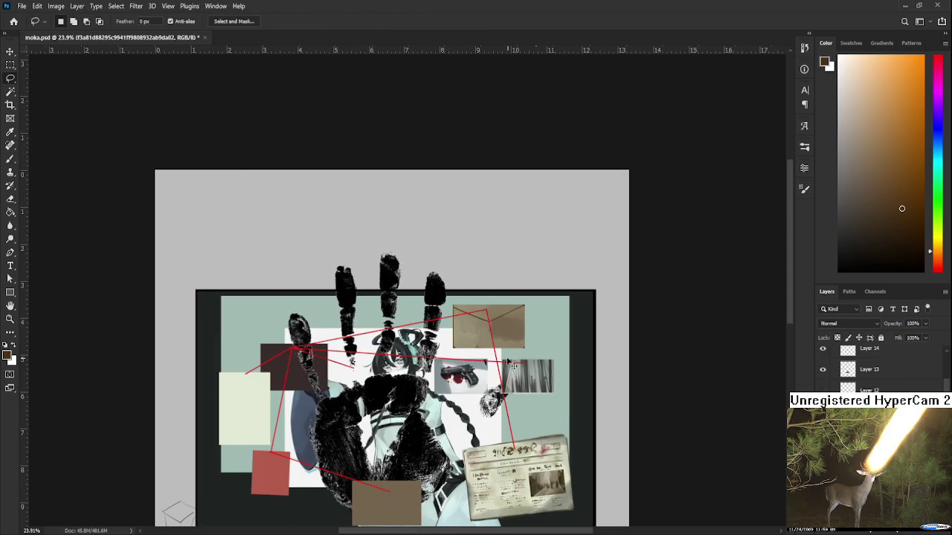
- Scale the handprint to about 40.65% and move it above the board
key("ctrl+t")
left_click_drag(510, 252, 378, 405)
left_click_drag(332, 457, 460, 227)
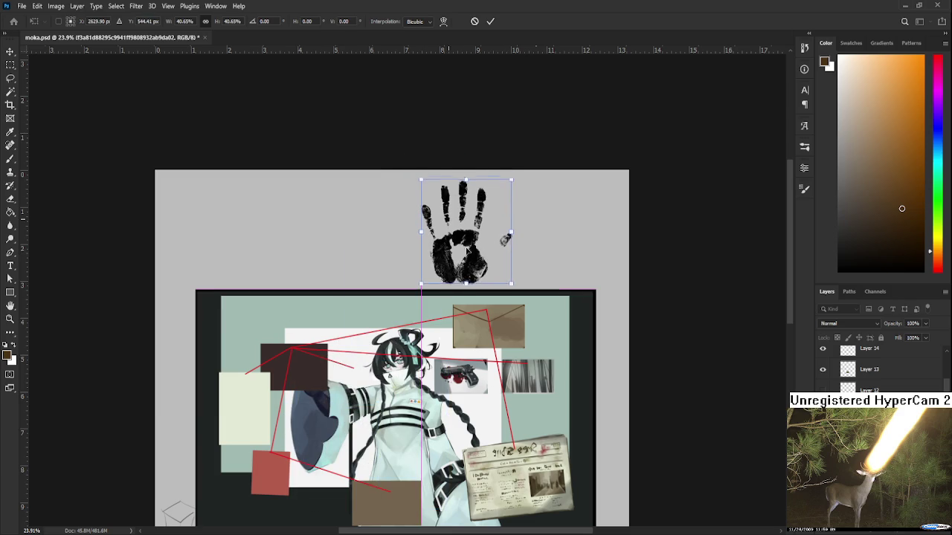
key("Return")
- Select the black handprint shape and copy it onto its own layer
key("l")
scroll(468, 208, "up", 2)
scroll(468, 208, "up", 2)
scroll(468, 208, "up", 2)
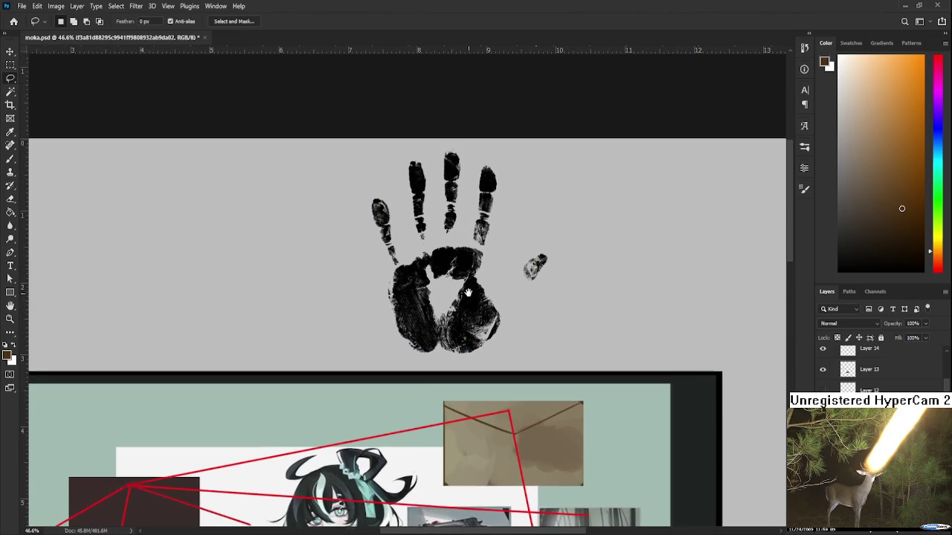
key("w")
left_click(594, 380)
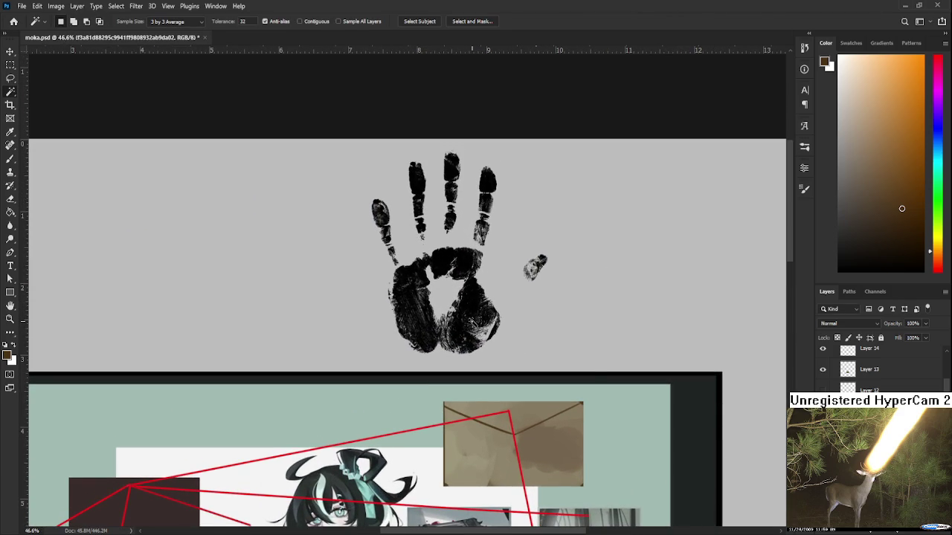
key("ctrl+j")
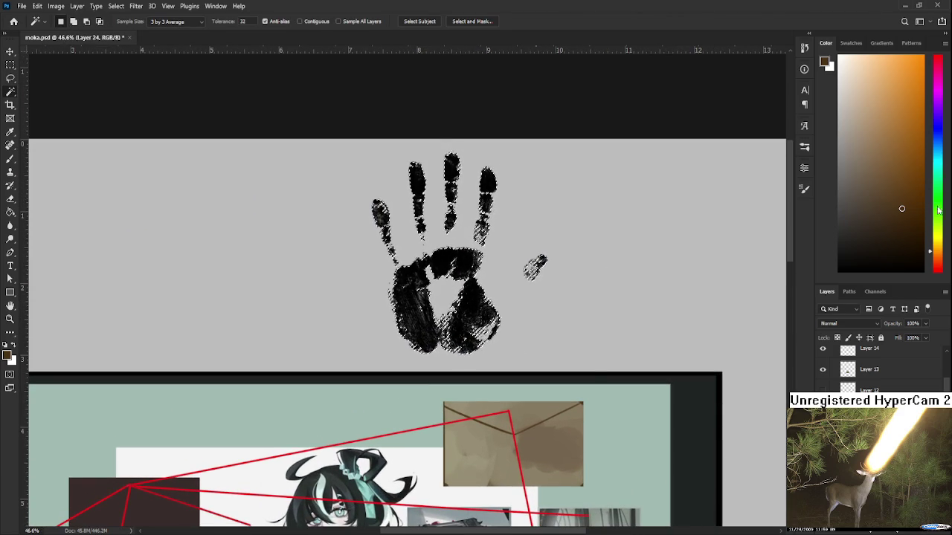
- Paint the handprint's fingers and palm dark red, then clear the selection
left_click_drag(929, 251, 929, 272)
left_click_drag(910, 95, 909, 162)
key("b")
key("bracketright")
key("bracketright")
key("bracketright")
left_click_drag(501, 183, 297, 201)
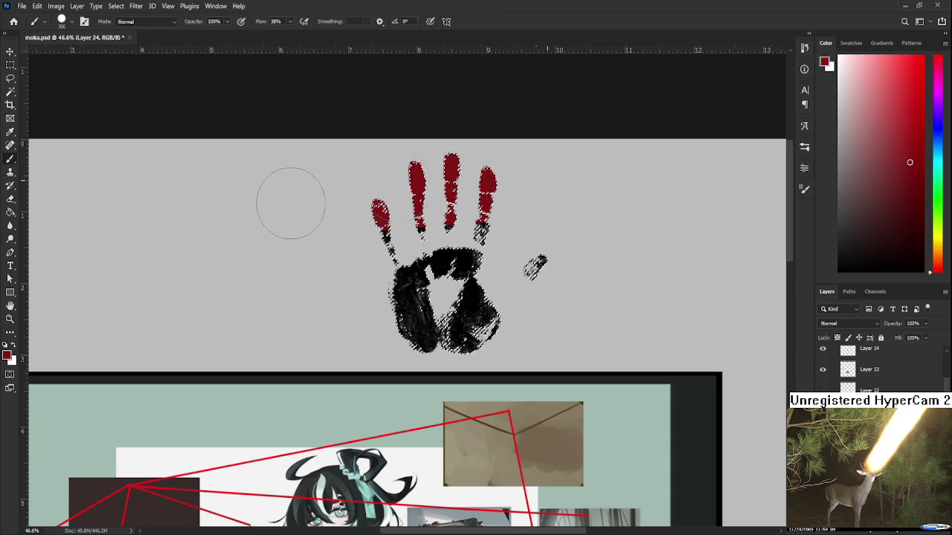
left_click_drag(283, 280, 548, 329)
key("l")
key("ctrl+d")
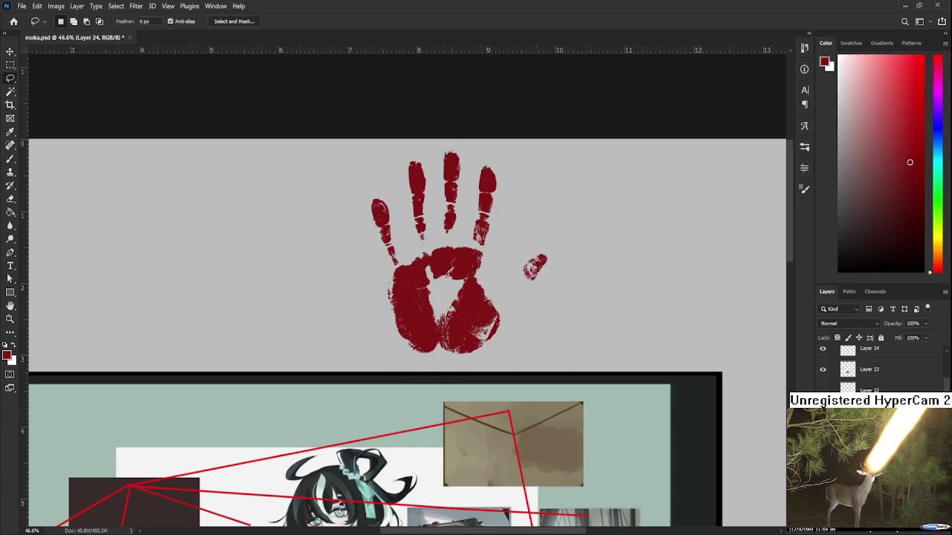
key("ctrl+v")
- Darken the right side of the palm with a soft darker red-brown brush
key("b")
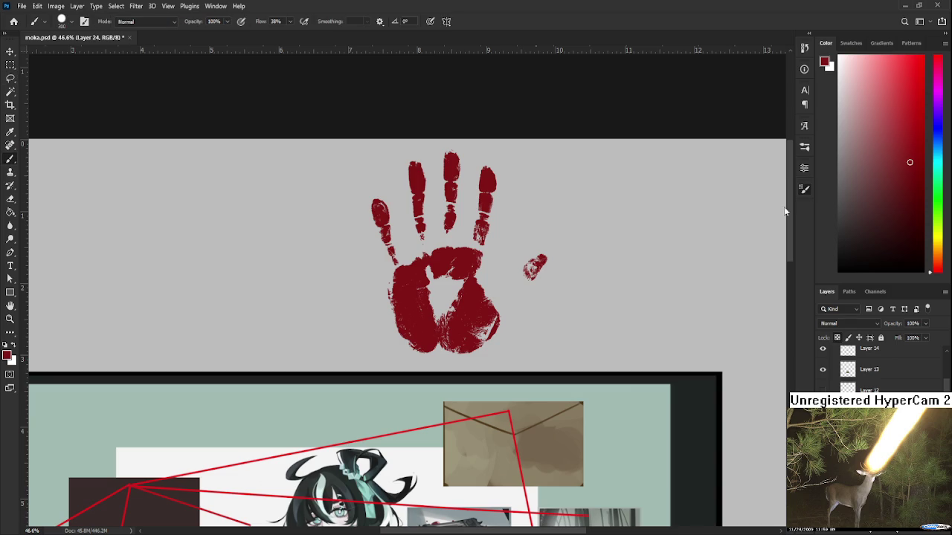
key("comma")
left_click(893, 213)
key("bracketright")
key("bracketright")
key("bracketright")
left_click_drag(489, 259, 448, 207)
- Add darker red strokes over the palm's centre and upper-left with a hard brush
key("comma")
left_click(885, 214)
left_click(889, 164)
mouse_move(430, 346)
left_mouse_down()
mouse_move(412, 269)
mouse_move(401, 278)
left_mouse_up()
left_click(377, 203, "alt")
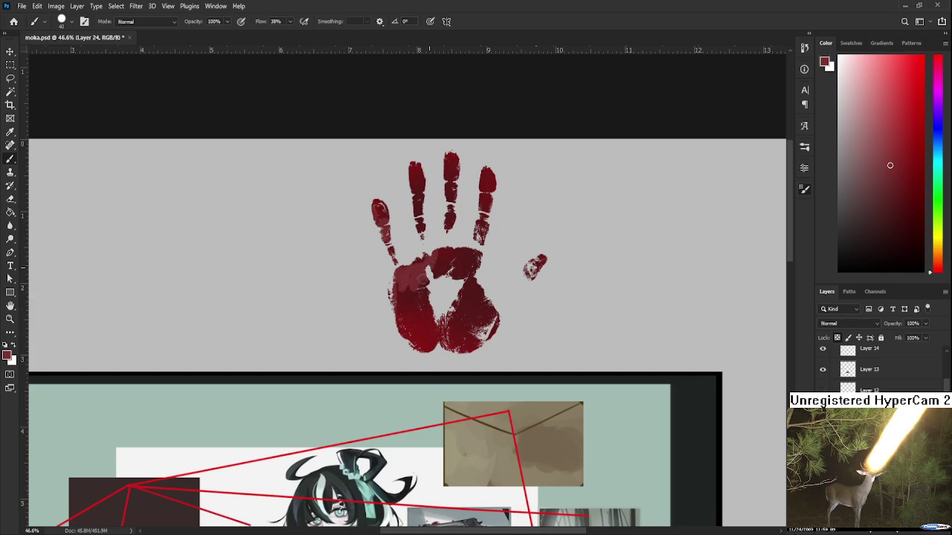
mouse_move(420, 268)
left_mouse_down()
mouse_move(424, 282)
mouse_move(433, 257)
left_mouse_up()
left_click(416, 282, "alt")
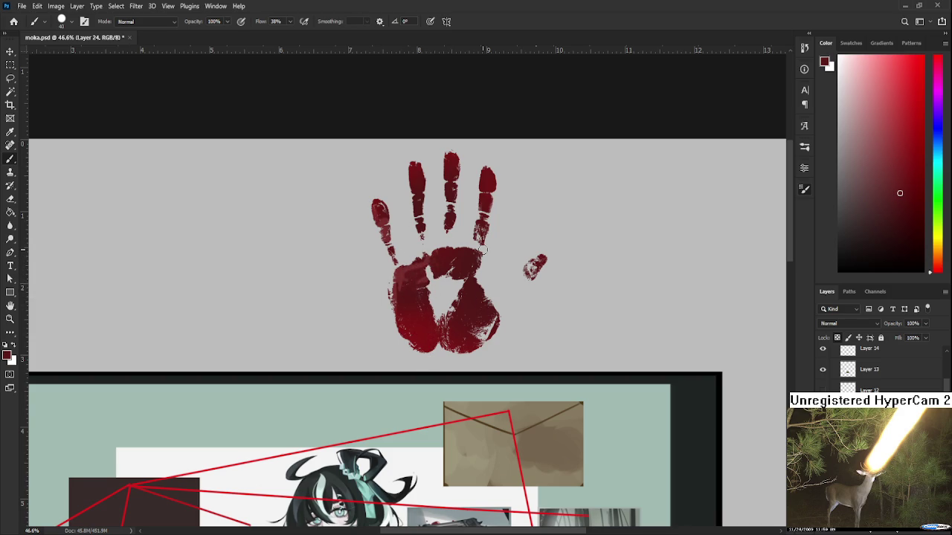
key("e")
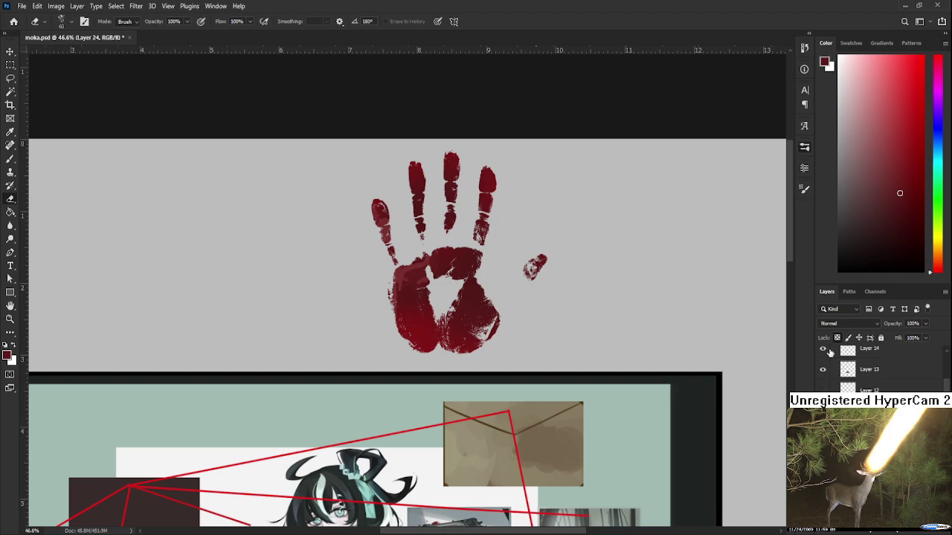
- Erase the palm print's lower-right paler, then try and undo darker red on the palm
mouse_move(559, 269)
left_mouse_down()
mouse_move(543, 249)
mouse_move(546, 271)
mouse_move(463, 346)
mouse_move(432, 346)
mouse_move(405, 328)
mouse_move(465, 302)
mouse_move(381, 286)
mouse_move(376, 249)
mouse_move(407, 220)
mouse_move(437, 252)
mouse_move(447, 216)
mouse_move(442, 231)
mouse_move(466, 242)
mouse_move(455, 269)
mouse_move(476, 249)
mouse_move(477, 219)
mouse_move(490, 244)
mouse_move(476, 303)
mouse_move(454, 305)
left_mouse_up()
scroll(446, 305, "up", 2)
key("b")
mouse_move(416, 350)
left_mouse_down()
mouse_move(425, 334)
mouse_move(425, 362)
mouse_move(417, 297)
left_mouse_up()
key("e")
key("b")
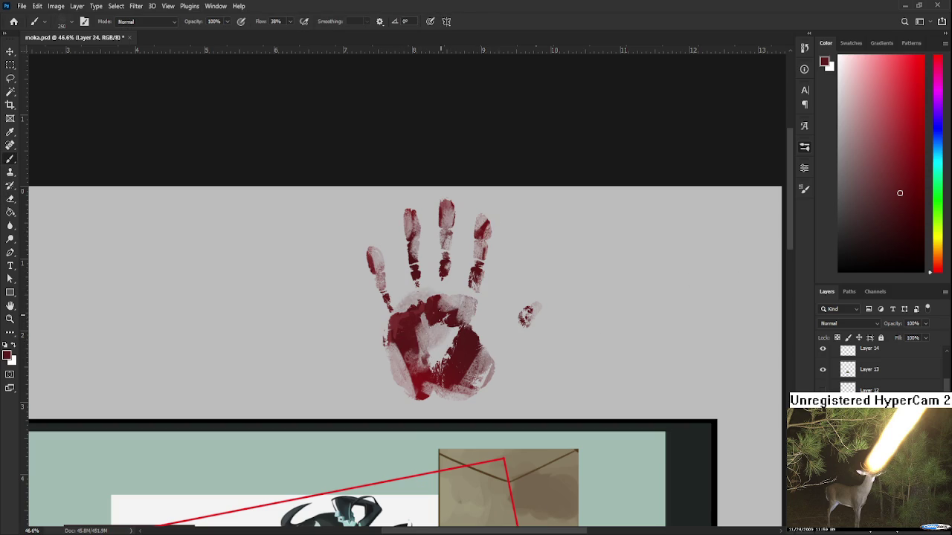
key("ctrl+z")
- Add small dark red strokes on the palm and between fingers, and lighten the middle finger
left_click_drag(422, 334, 418, 311)
mouse_move(459, 335)
left_mouse_down()
mouse_move(443, 332)
mouse_move(449, 353)
left_mouse_up()
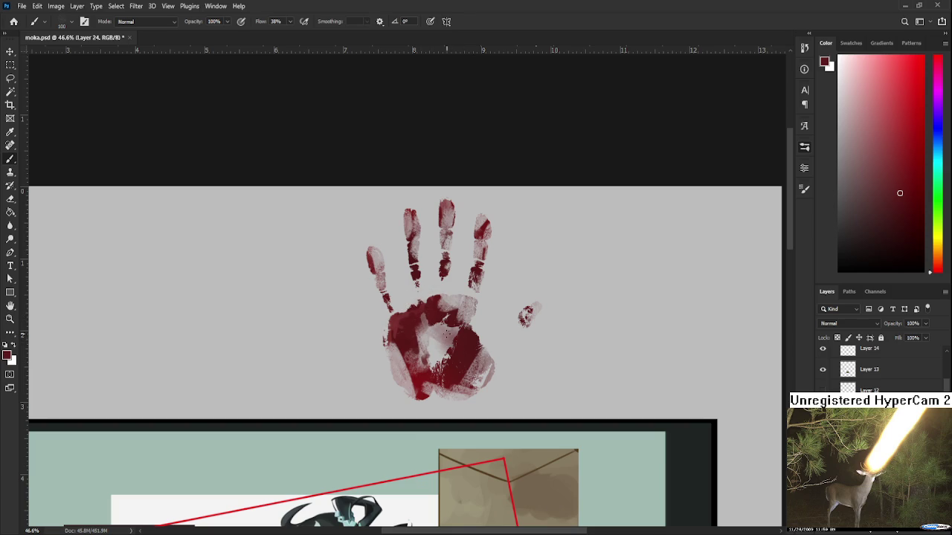
left_click_drag(427, 293, 413, 286)
key("e")
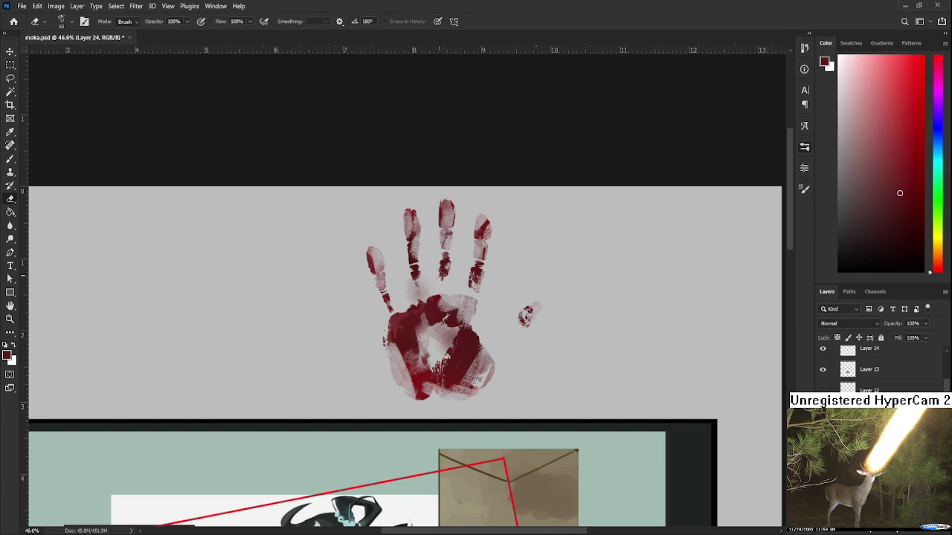
key("b")
key("e")
left_click_drag(437, 267, 446, 280)
scroll(476, 223, "down", 3)
key("ctrl+t")
- Scale the red handprint to about 30%, tilt it -23.5°, and set it on the envelope
left_click_drag(533, 146, 426, 267)
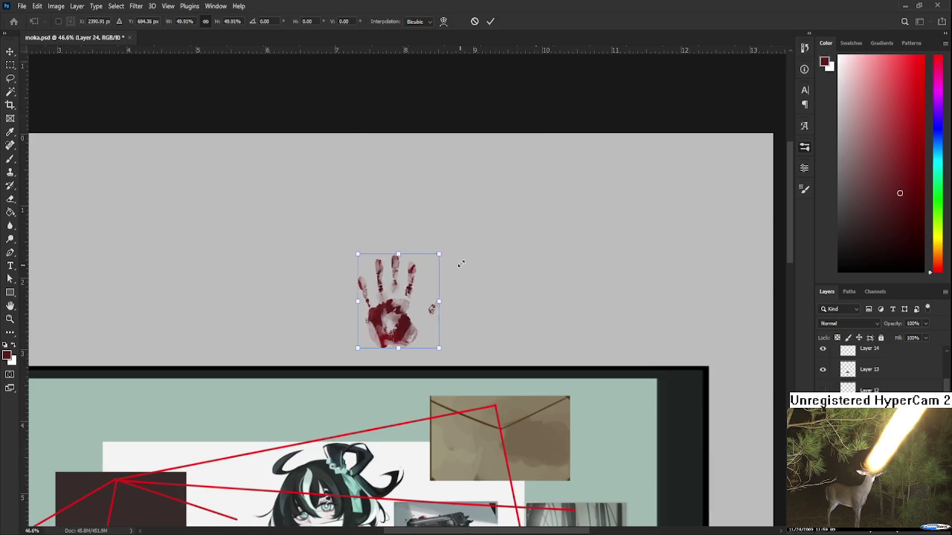
mouse_move(403, 315)
left_mouse_down()
mouse_move(530, 436)
mouse_move(530, 448)
left_mouse_up()
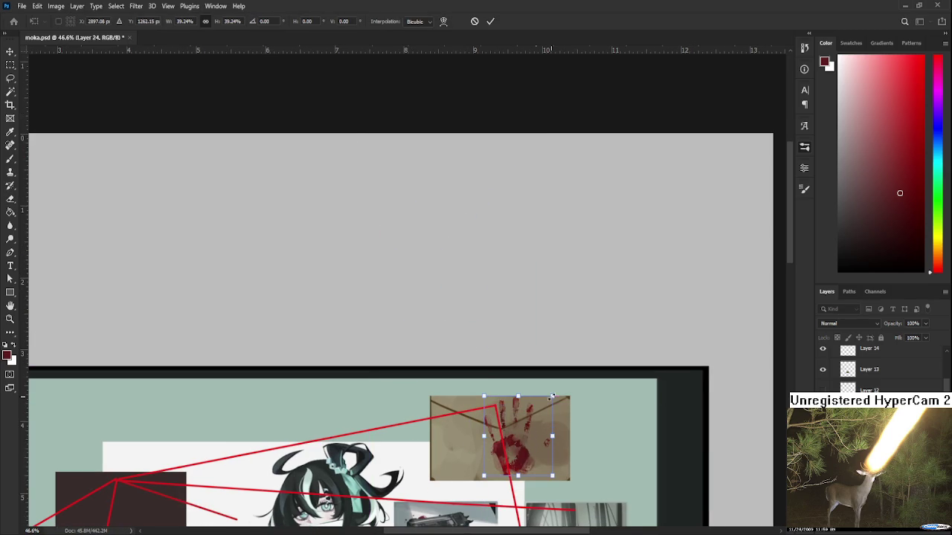
mouse_move(551, 394)
left_mouse_down()
mouse_move(531, 444)
mouse_move(538, 439)
mouse_move(522, 423)
left_mouse_up()
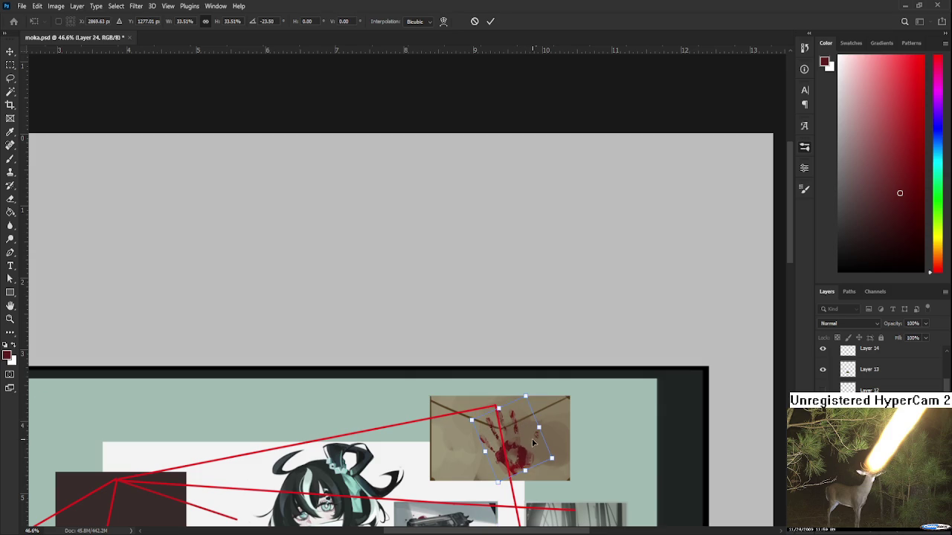
key("Return")
key("e")
scroll(529, 437, "up", 1)
scroll(529, 437, "up", 1)
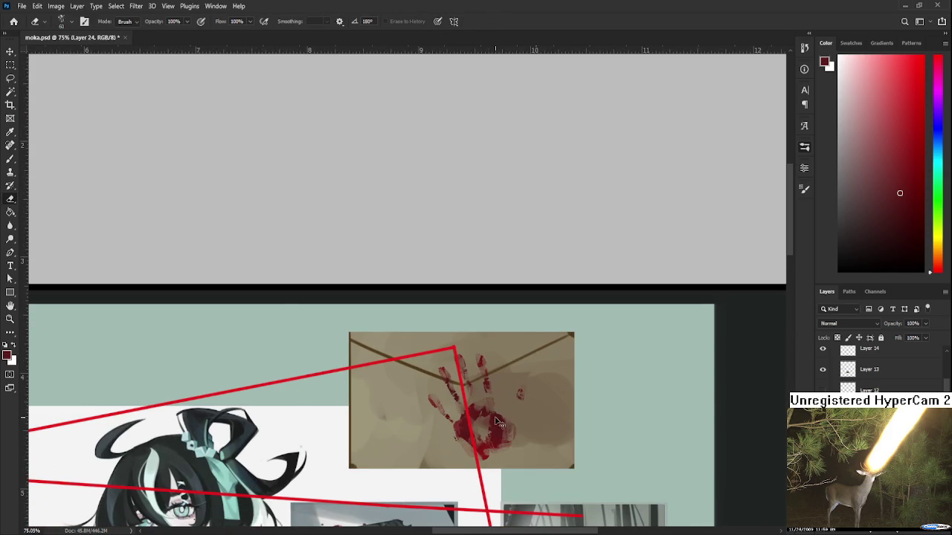
- Set the handprint layer (Layer 24) to Multiply blending over the envelope
key("ctrl+t")
key("Return")
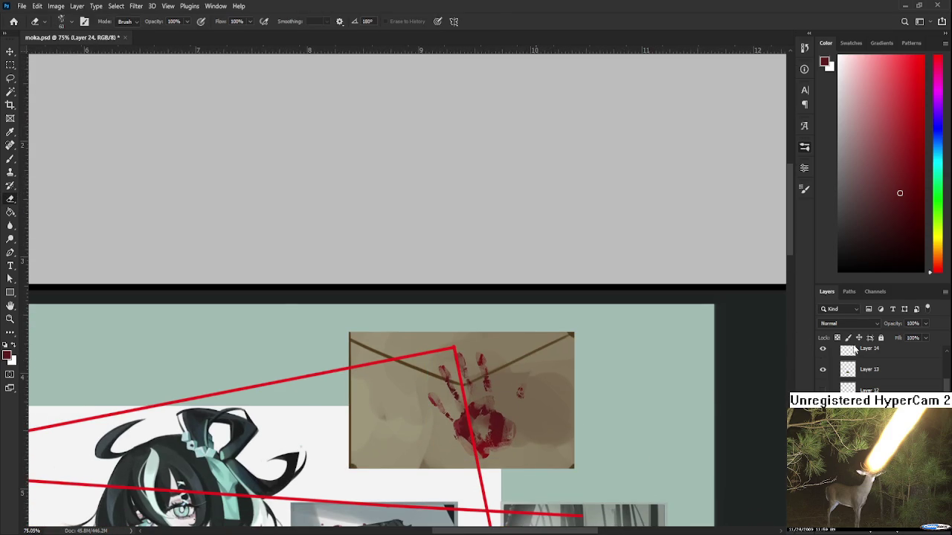
left_click(860, 327)
scroll(848, 324, "down", 6)
scroll(840, 324, "up", 4)
scroll(840, 323, "down", 3)
scroll(836, 323, "up", 3)
scroll(834, 323, "down", 1)
scroll(833, 323, "up", 1)
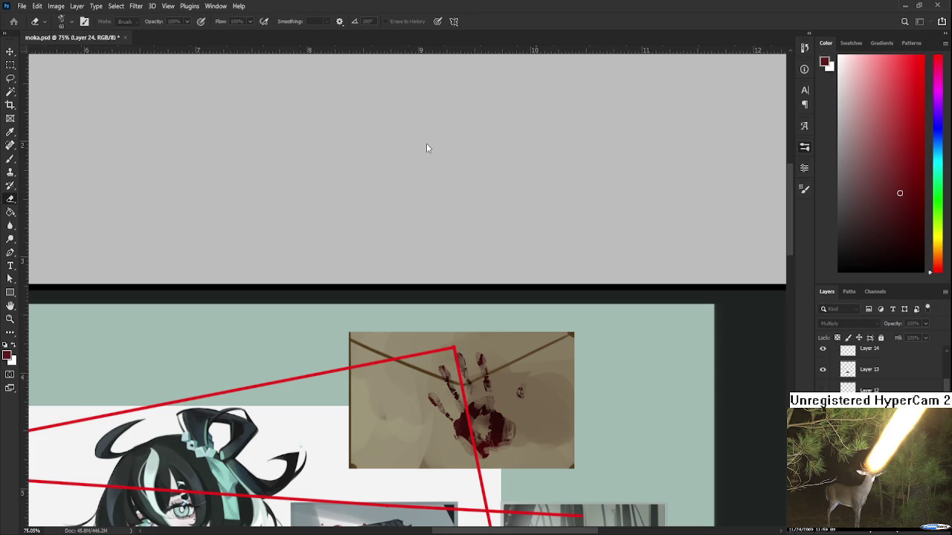
- Duplicate the handprint layer and cycle the copy's blend modes, settling on Hard Light
key("ctrl+j")
scroll(840, 323, "up", 1)
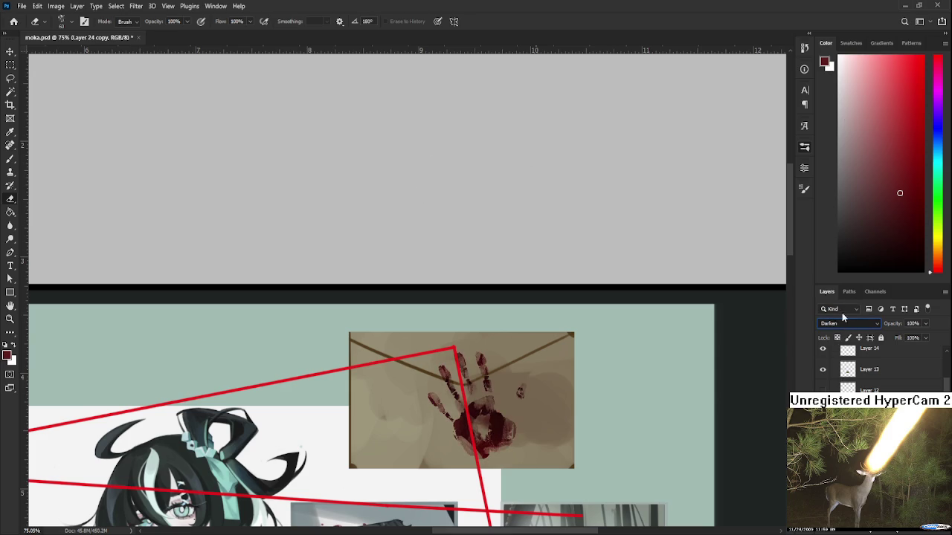
key("Down")
key("Down")
key("Down")
key("Down")
key("Down")
key("Up")
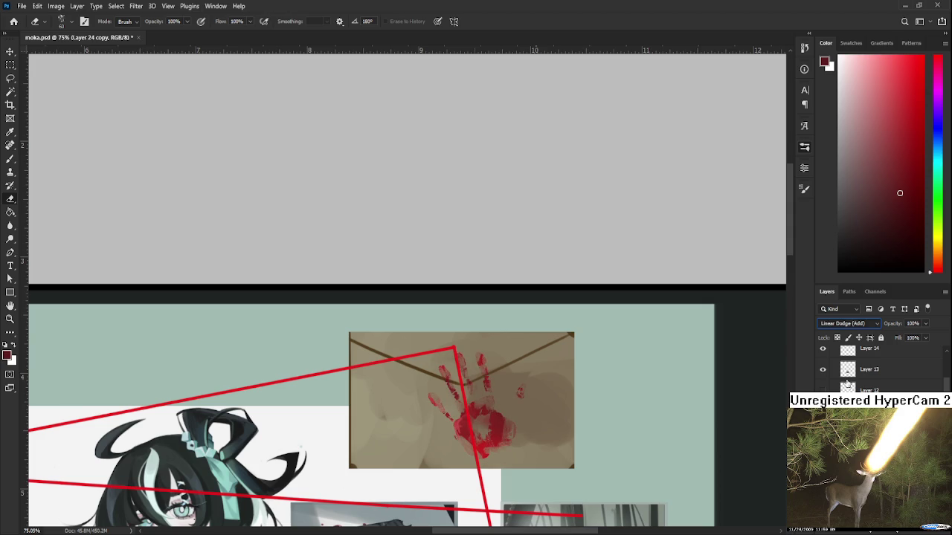
key("Down")
key("Down")
key("Down")
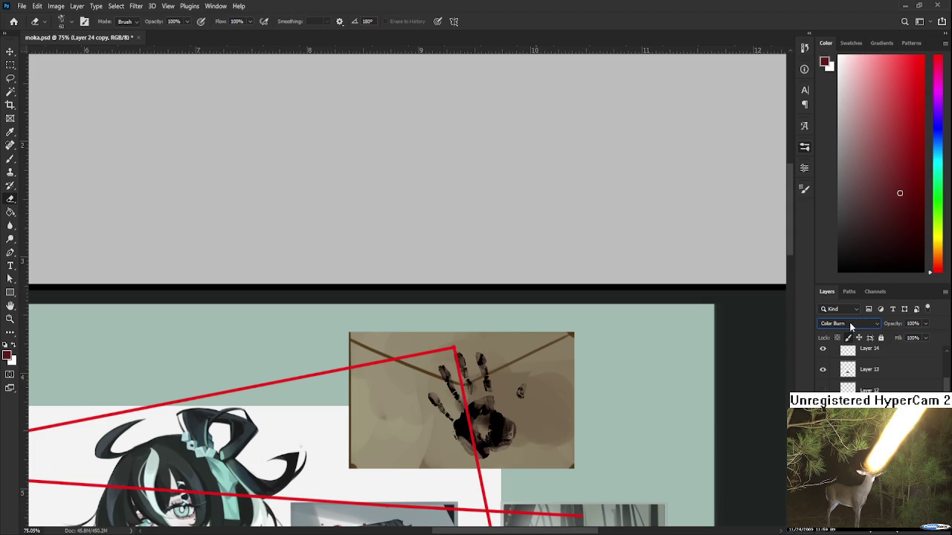
key("Down")
key("Down")
key("Up")
key("Down")
key("Down")
key("Up")
key("Up")
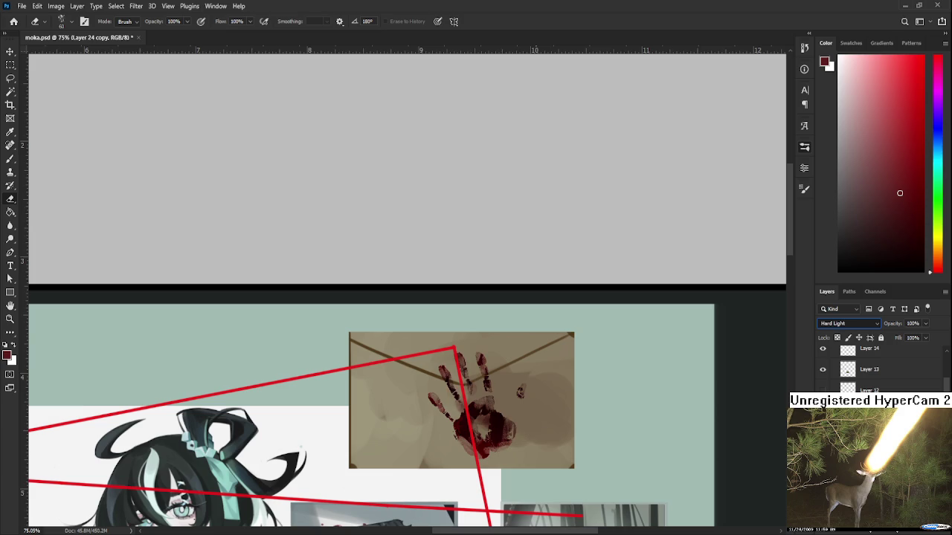
key("Up")
key("Up")
key("Up")
key("Down")
key("Down")
key("Down")
- Lower the original handprint layer's opacity to about 51%
key("alt+bracketleft")
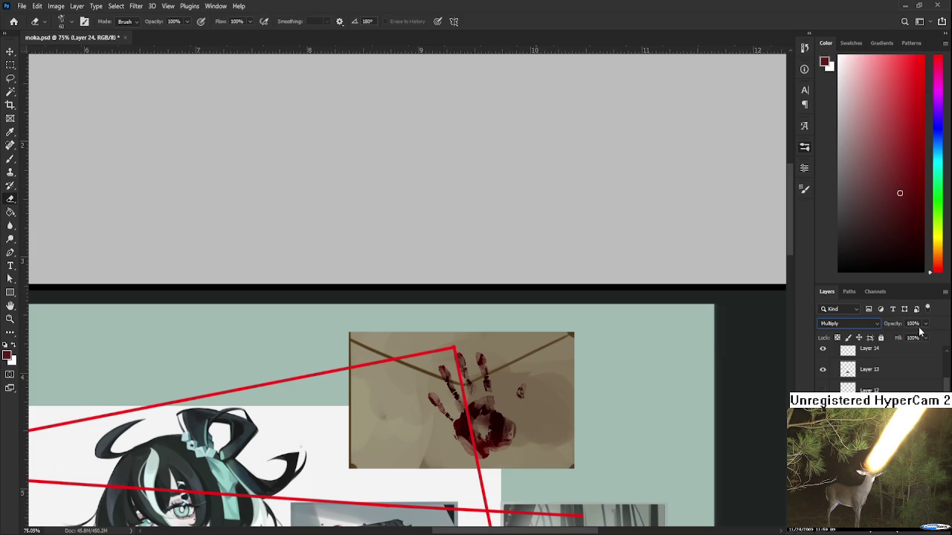
left_click_drag(925, 324, 912, 338)
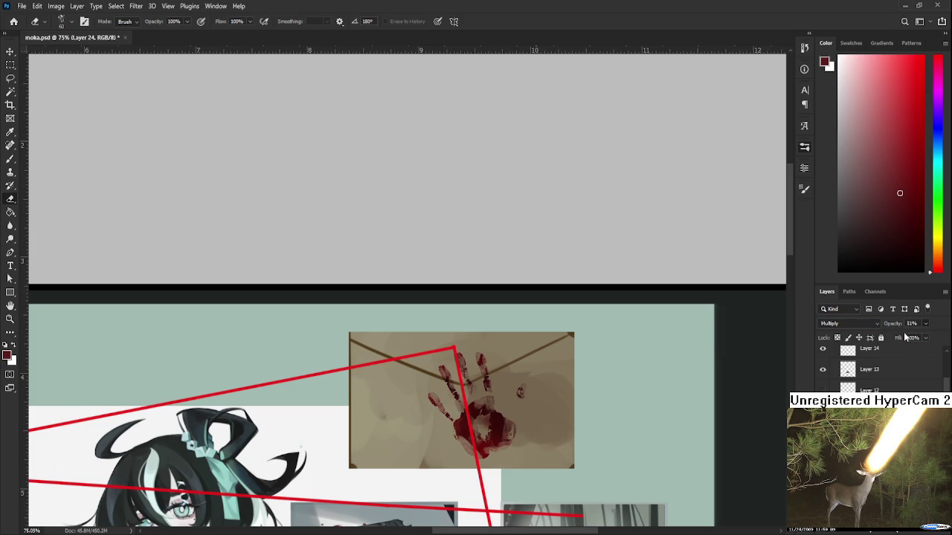
key("alt+bracketright")
key("alt+bracketright")
left_click_drag(484, 420, 455, 371)
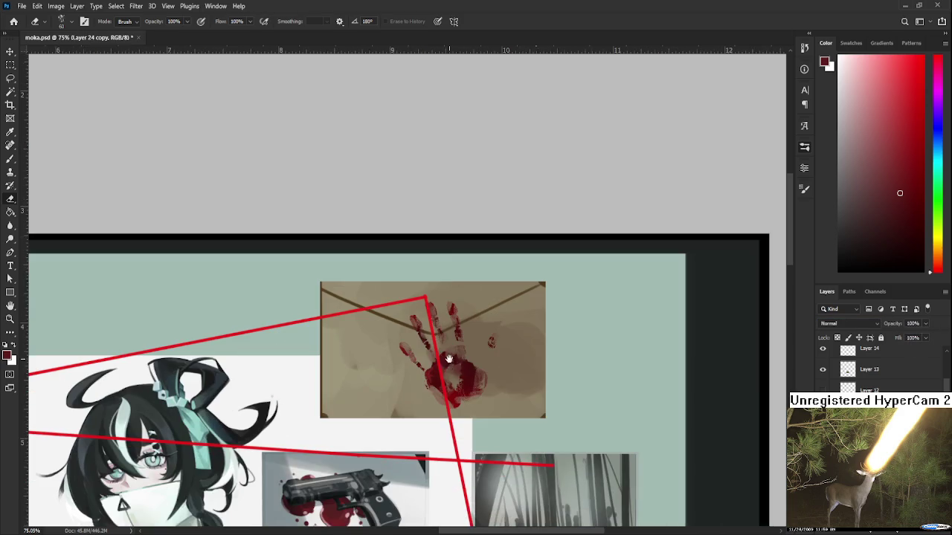
- Rotate the blood handprint slightly and commit the transform
key("ctrl+t")
left_click_drag(523, 402, 522, 401)
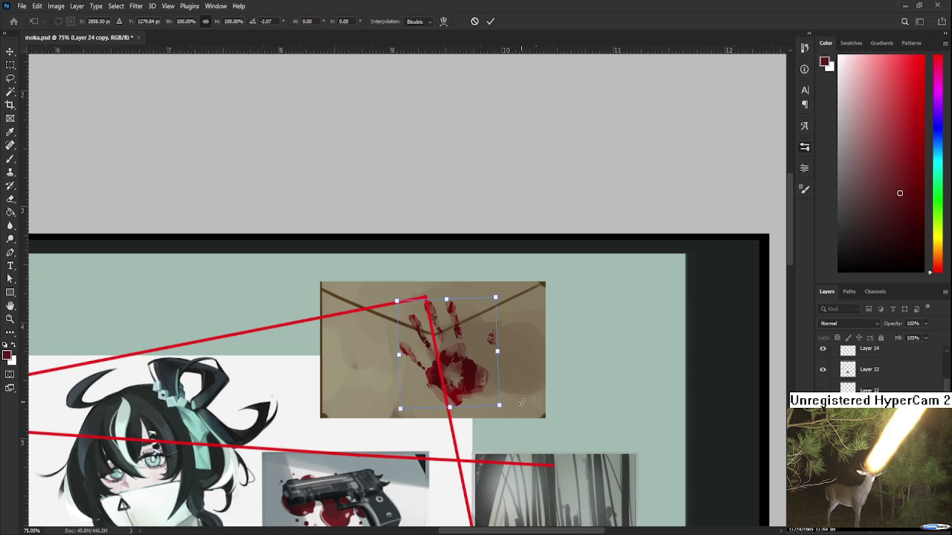
key("Return")
key("e")
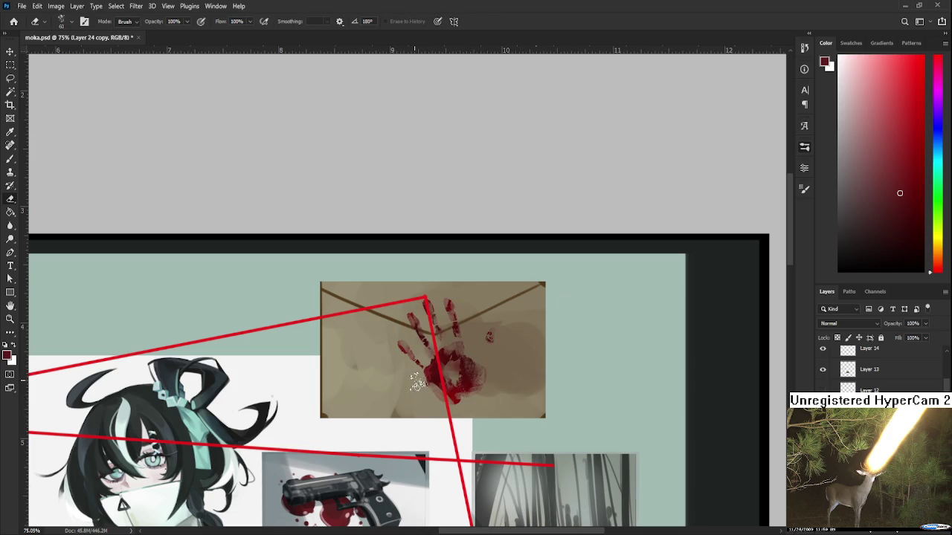
- Make the original handprint layer active and shift the paint colour toward orange
scroll(423, 328, "down", 3)
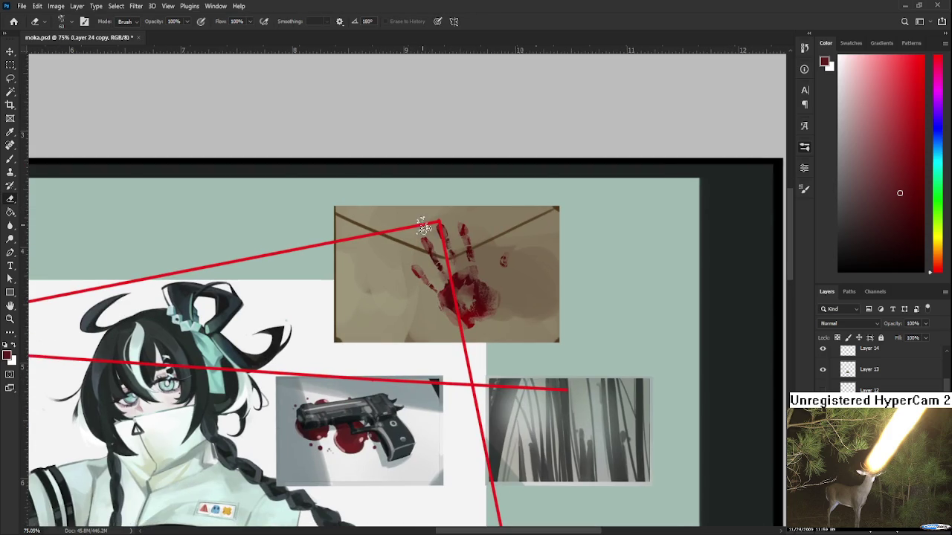
scroll(508, 213, "down", 2)
scroll(507, 214, "down", 2)
scroll(507, 215, "down", 1)
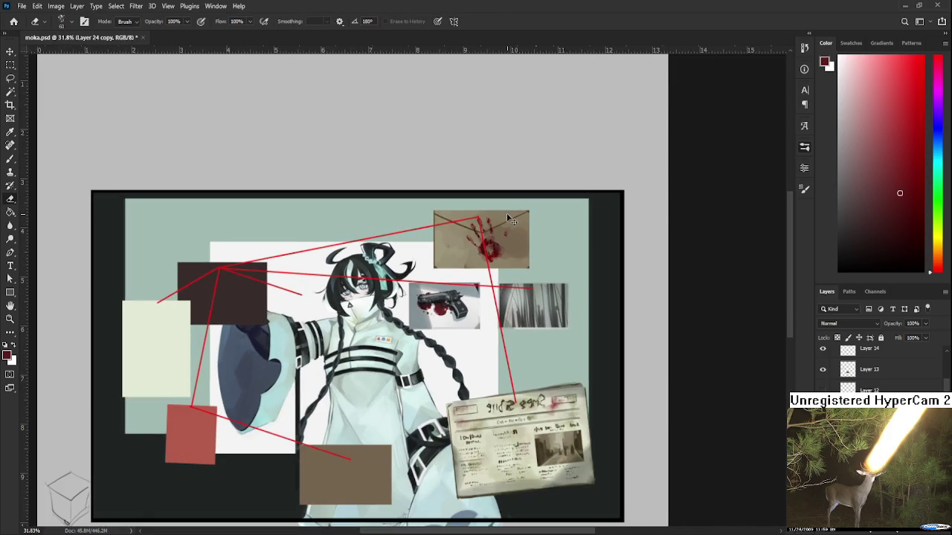
scroll(507, 215, "up", 2)
scroll(507, 214, "up", 2)
scroll(501, 255, "up", 2)
scroll(499, 259, "up", 2)
key("ctrl+e")
mouse_move(939, 227)
left_mouse_down()
mouse_move(941, 272)
mouse_move(940, 247)
left_mouse_up()
- Dab a light gold dot for the pin where the red string meets the handprint
left_click(904, 134)
left_click(941, 257)
left_click_drag(913, 130, 911, 140)
key("b")
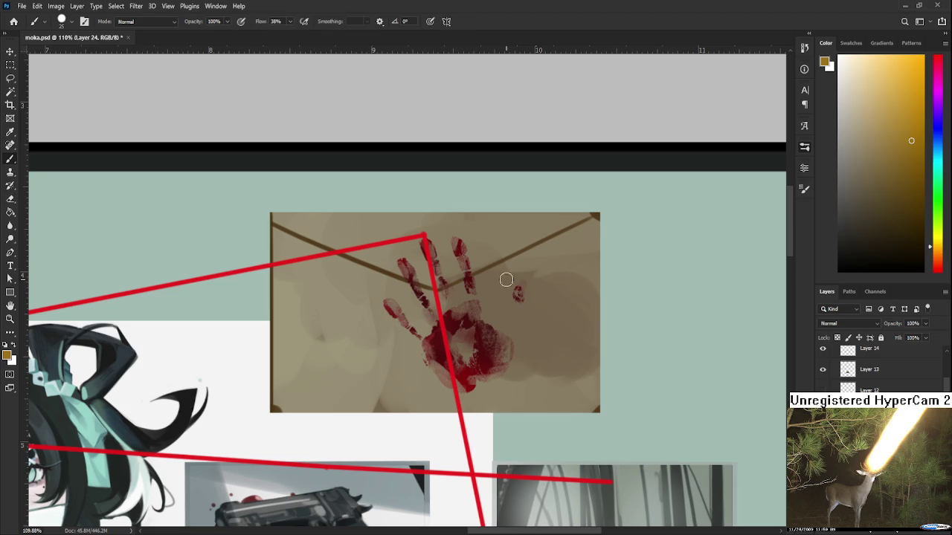
scroll(508, 278, "up", 2)
left_click_drag(464, 283, 454, 294)
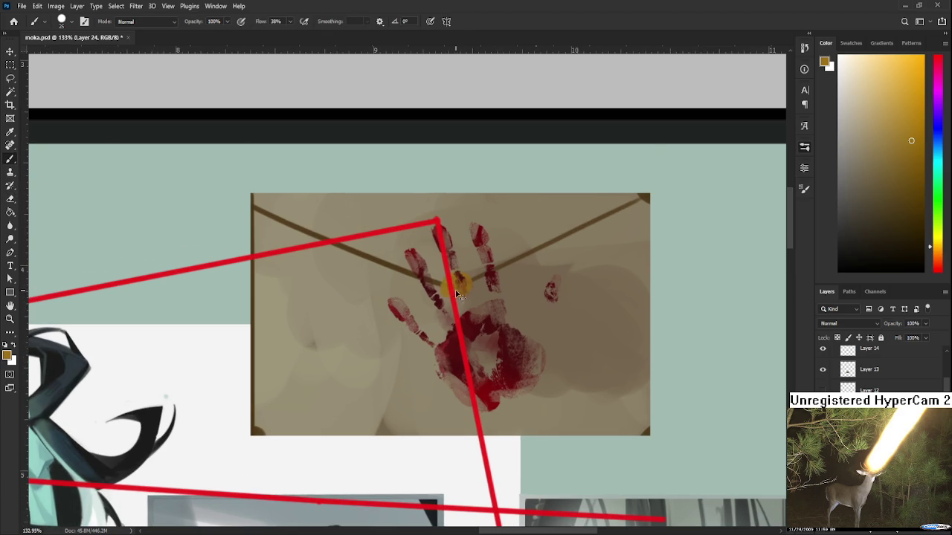
key("ctrl+z")
key("ctrl+z")
key("ctrl+z")
key("ctrl+z")
key("ctrl+z")
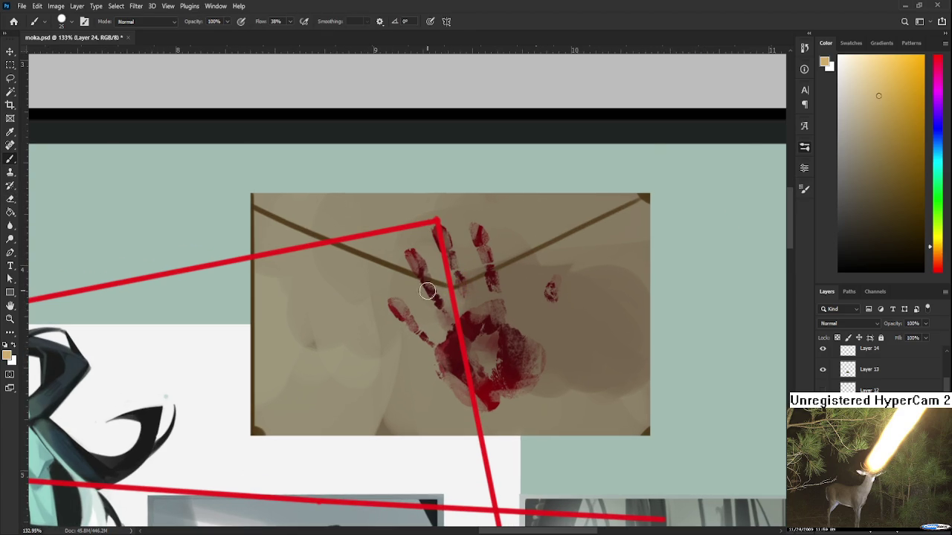
left_click(459, 290)
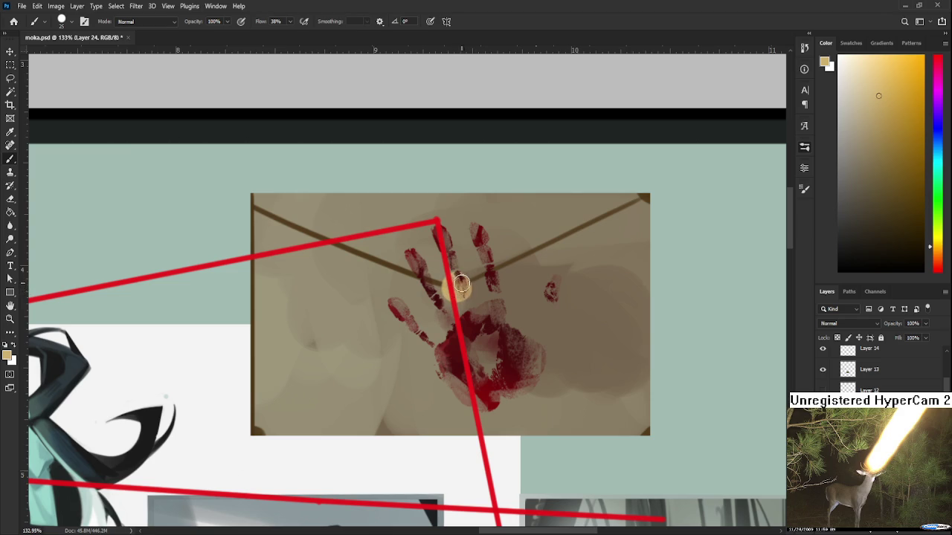
- Shade the gold pin's left side with brown sampled from the envelope
left_click(897, 139)
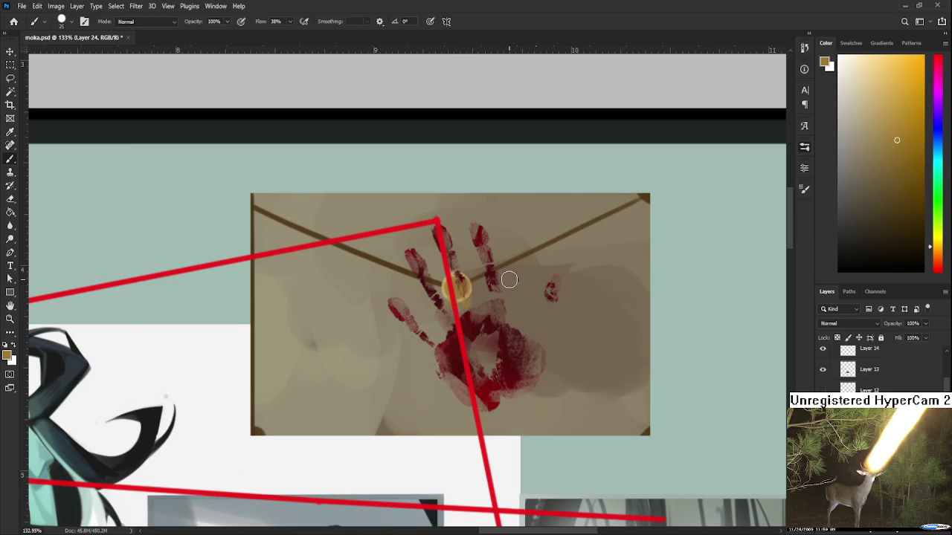
scroll(508, 279, "down", 3)
scroll(513, 279, "down", 2)
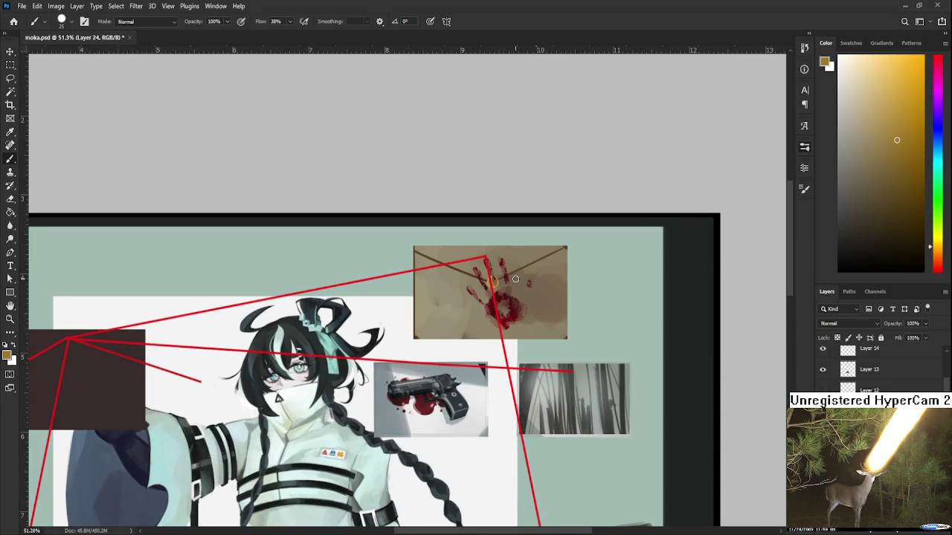
scroll(515, 279, "up", 1)
scroll(515, 279, "up", 2)
scroll(516, 279, "up", 1)
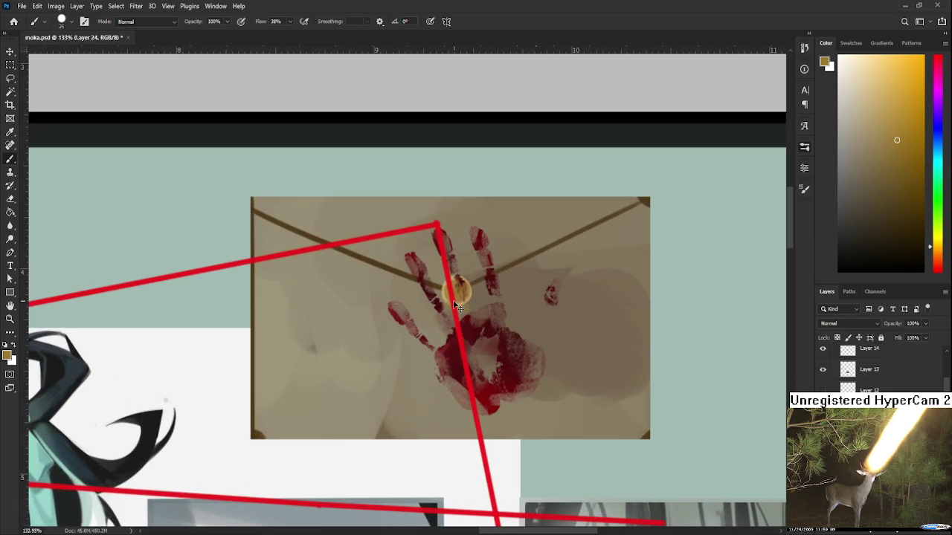
scroll(500, 299, "up", 1)
left_click(524, 263, "alt")
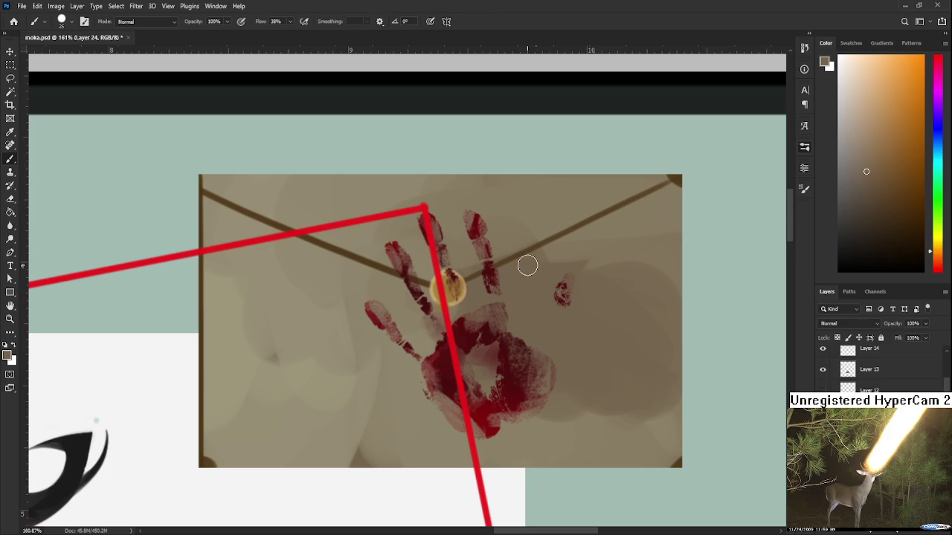
mouse_move(428, 294)
left_mouse_down()
mouse_move(448, 277)
mouse_move(460, 288)
left_mouse_up()
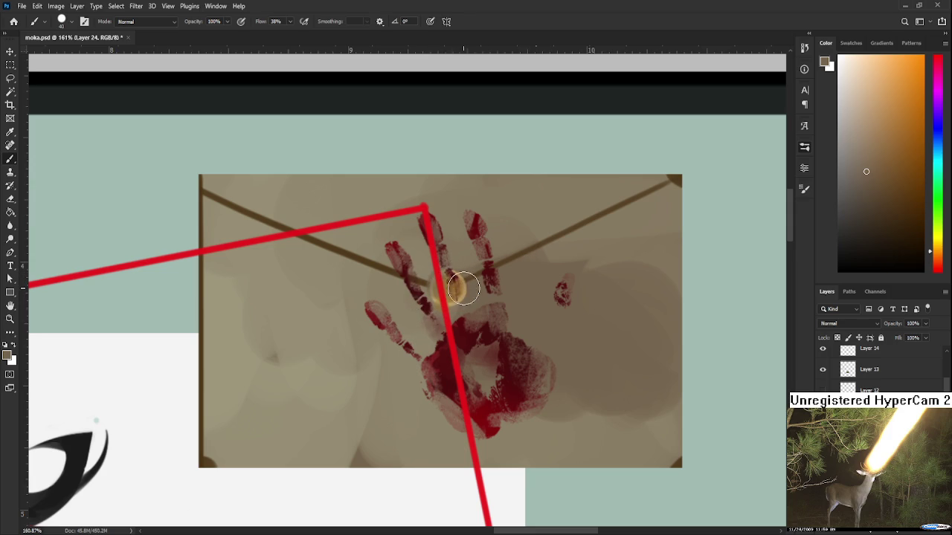
scroll(468, 301, "down", 1)
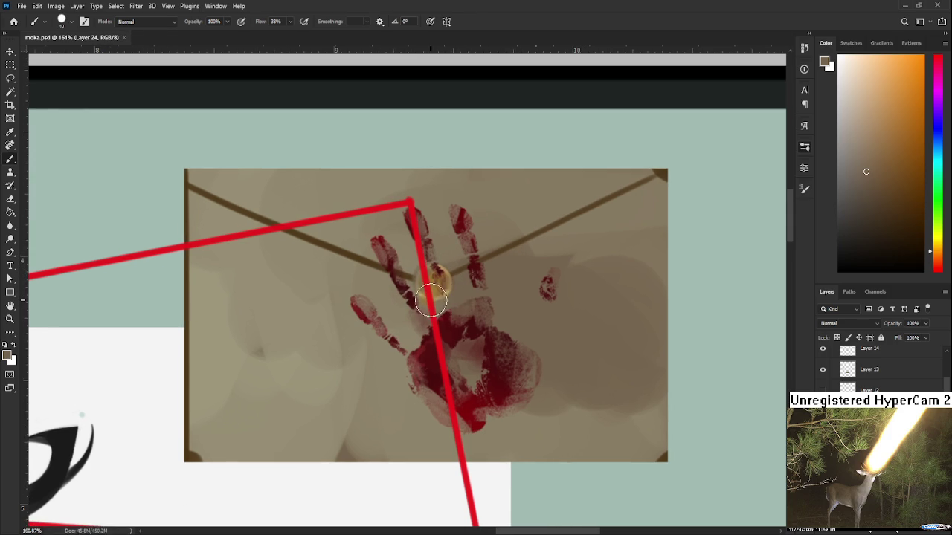
scroll(432, 299, "down", 1)
scroll(439, 302, "down", 1)
scroll(450, 297, "down", 1)
scroll(466, 282, "down", 1)
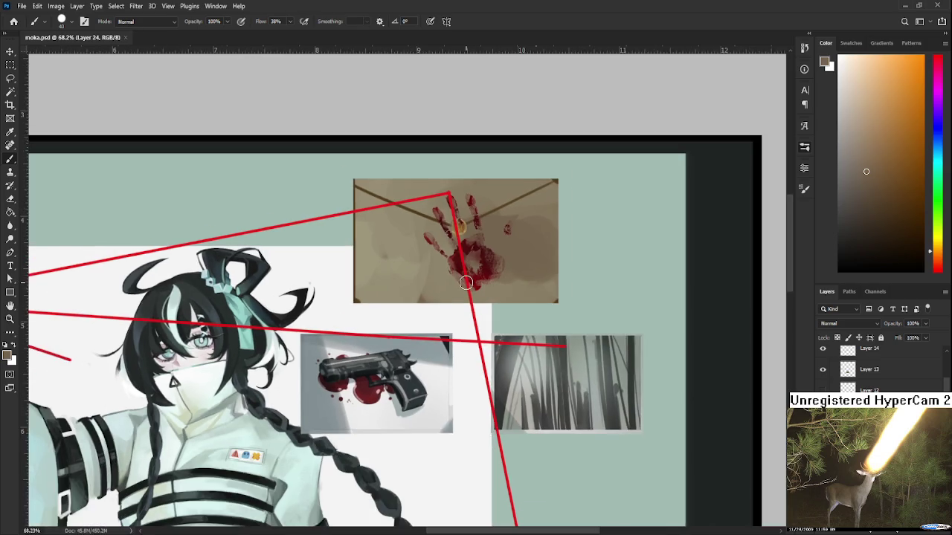
scroll(466, 282, "down", 1)
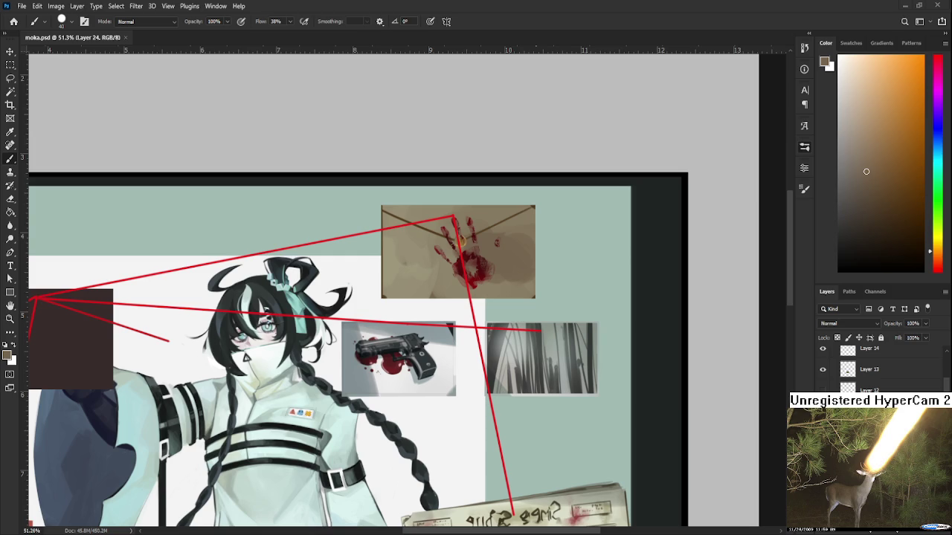
scroll(501, 241, "up", 2)
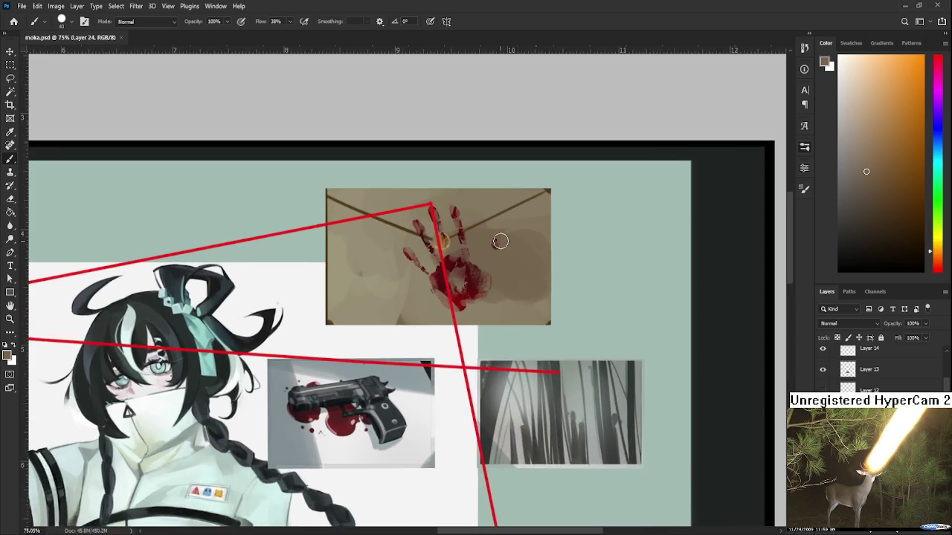
- Sample the envelope colour, darken it, and brush a faint shadow left of the pin on Layer 19
scroll(500, 241, "up", 2)
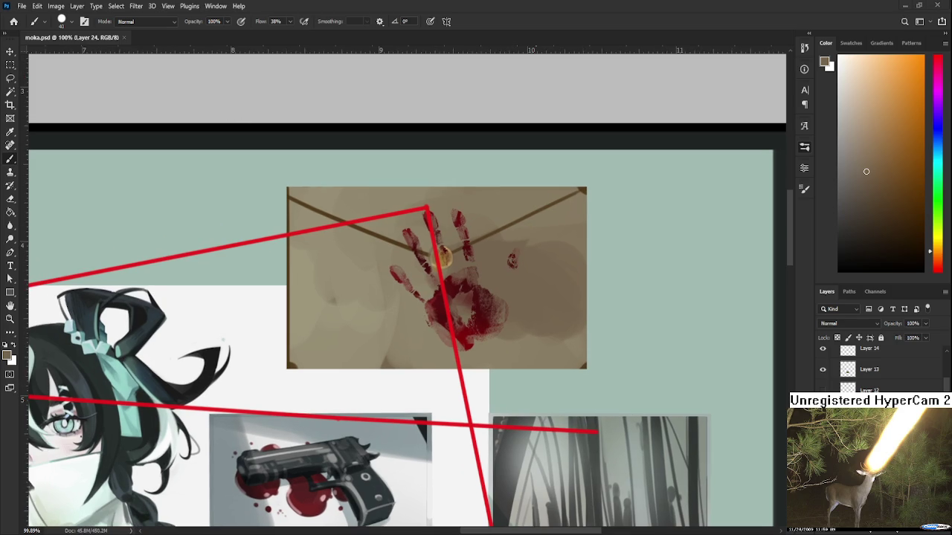
left_click_drag(542, 255, 569, 259)
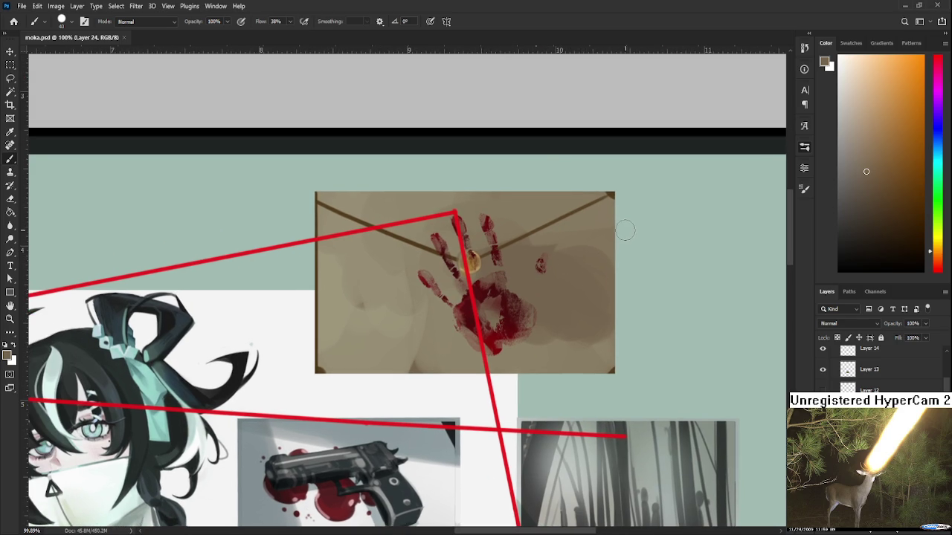
left_click_drag(475, 306, 509, 304)
scroll(508, 305, "down", 1)
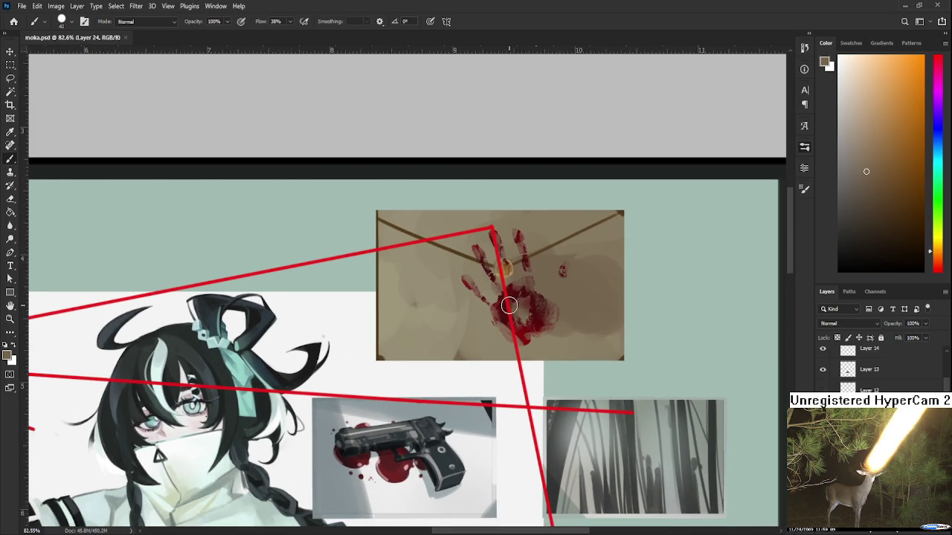
scroll(508, 304, "up", 1)
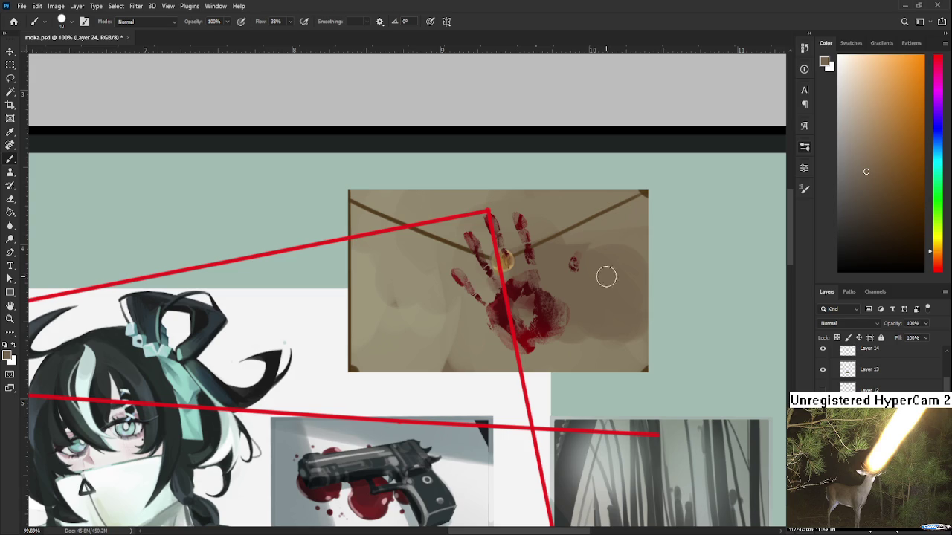
scroll(518, 275, "up", 1)
left_click(424, 235, "alt")
left_click(903, 240)
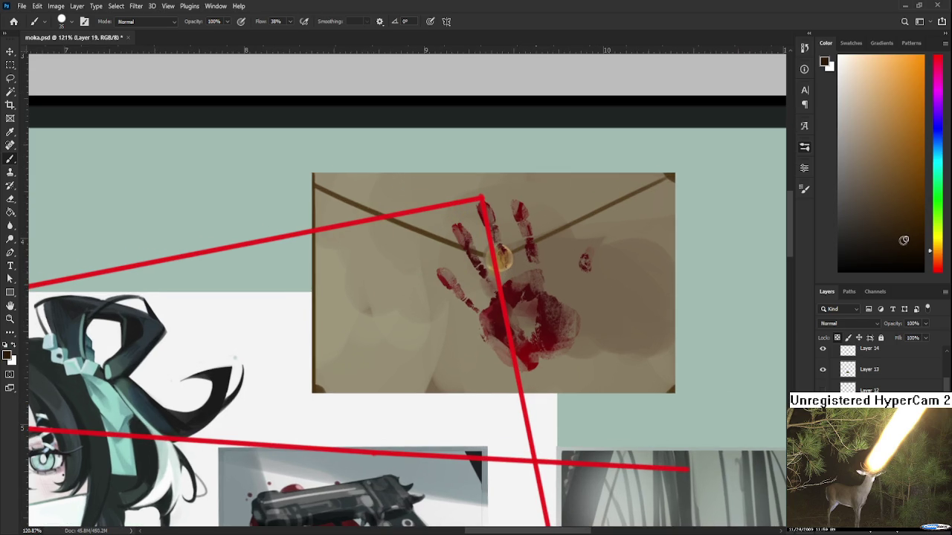
left_click_drag(489, 263, 494, 271)
scroll(512, 262, "down", 2)
scroll(512, 272, "down", 3)
key("alt+bracketright")
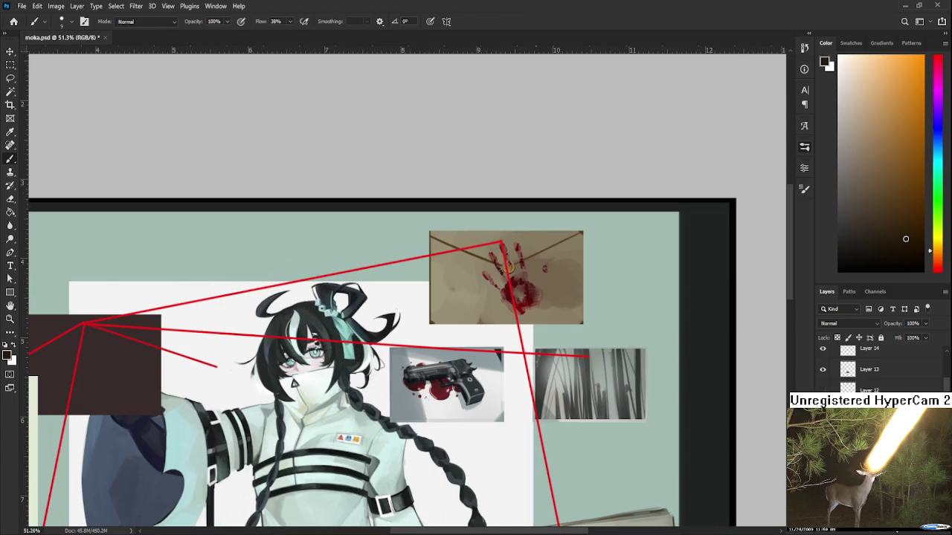
- On the original handprint layer, marquee a rectangle over the envelope's lower-left
key("alt+bracketright")
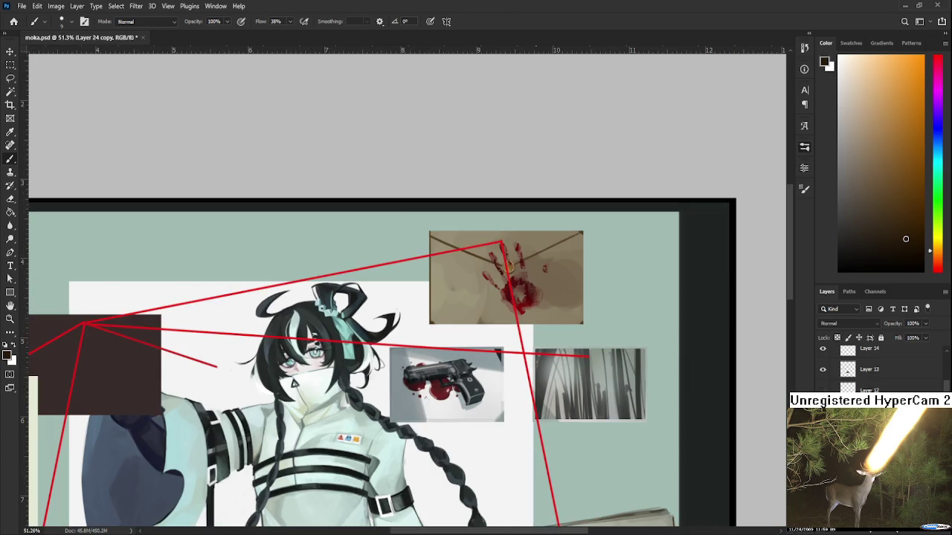
scroll(539, 322, "up", 1)
key("alt+bracketleft")
scroll(482, 339, "up", 1)
key("m")
left_click_drag(385, 254, 472, 305)
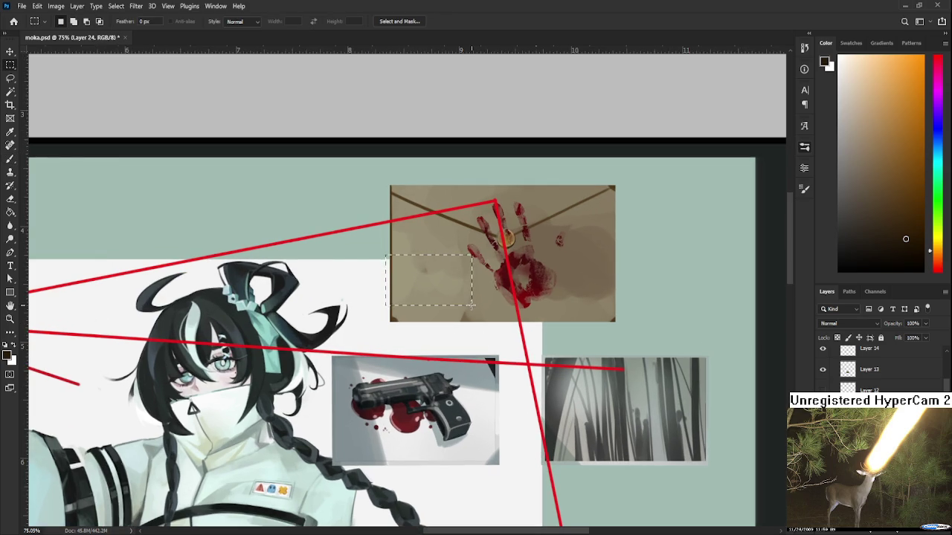
- Fill the rectangle with warm light grey instead of cool grey, then deselect
left_click(848, 143)
key("g")
left_click(457, 356)
scroll(484, 280, "up", 1)
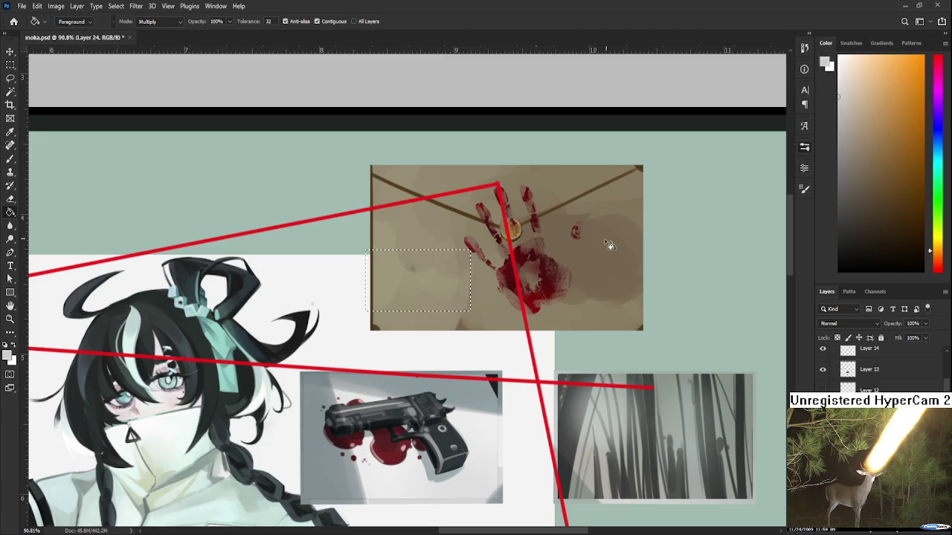
key("alt+BackSpace")
scroll(441, 310, "up", 1)
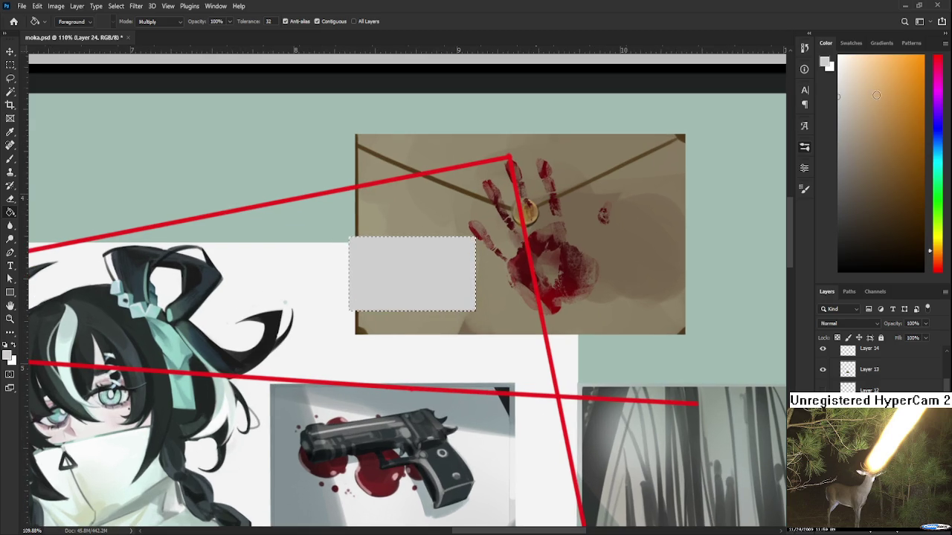
key("ctrl+z")
left_click(431, 263, "alt")
key("alt+BackSpace")
scroll(430, 311, "up", 1)
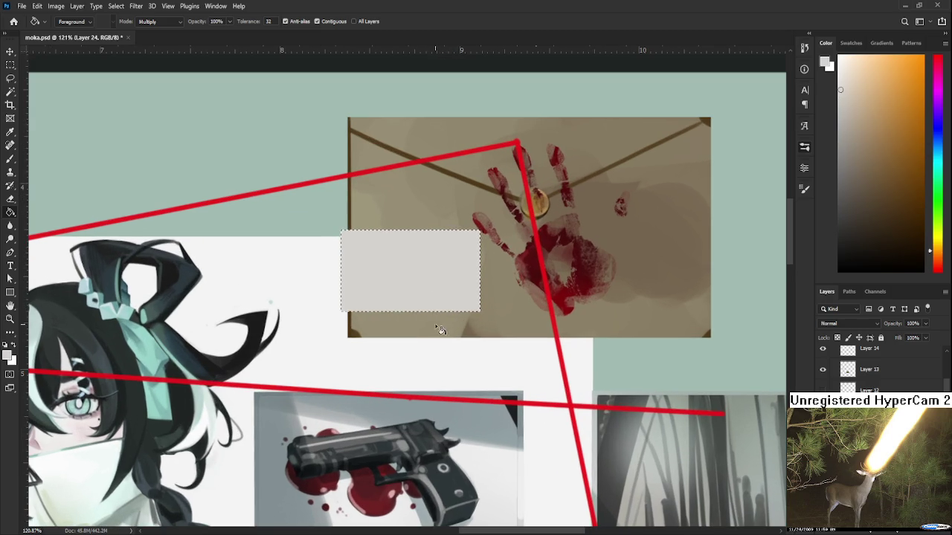
key("ctrl+d")
key("l")
scroll(377, 263, "up", 1)
scroll(376, 264, "up", 2)
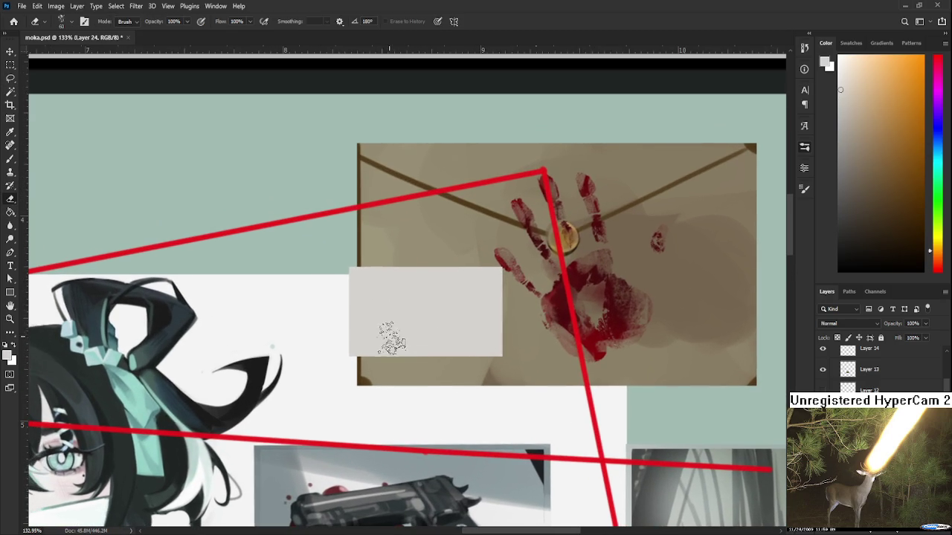
- Erase the card's lower-left edge into a fold with a size-50 eraser
key("e")
key("b")
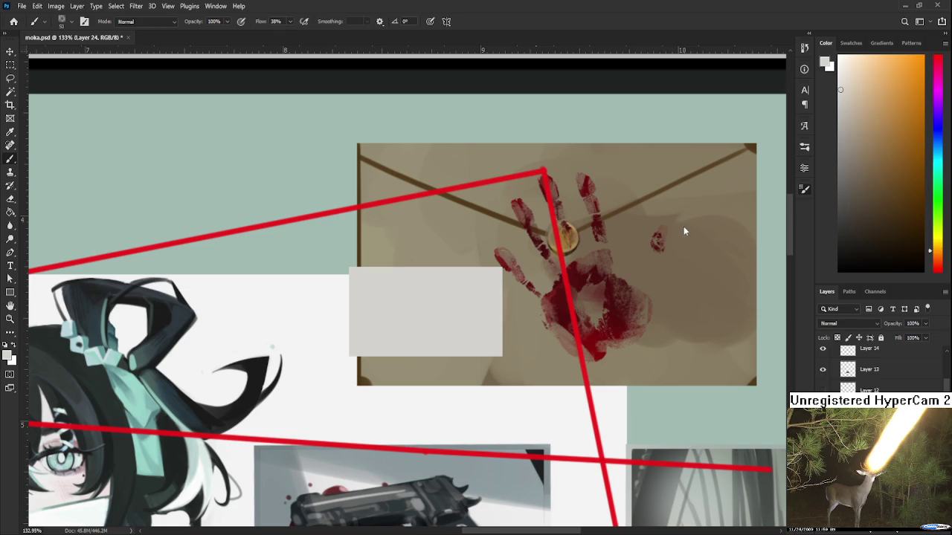
key("e")
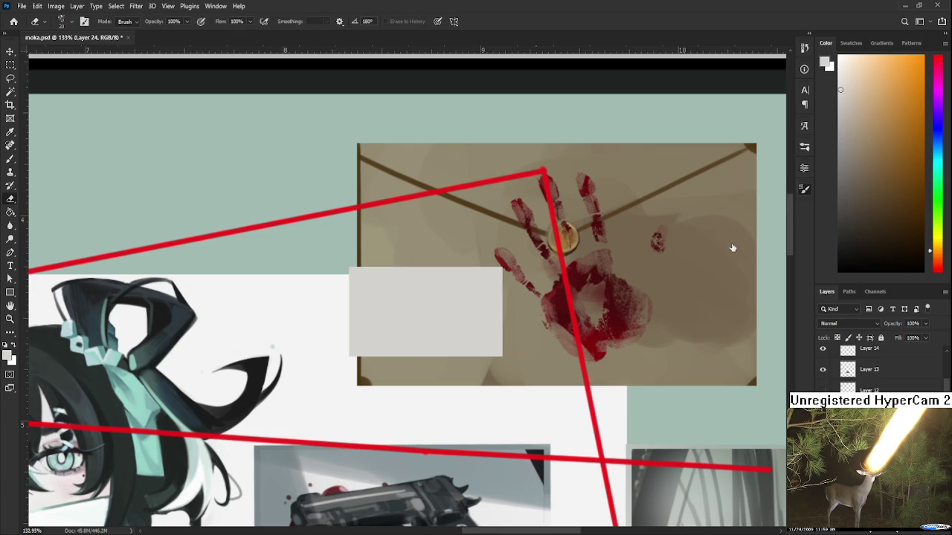
key("period")
key("period")
key("b")
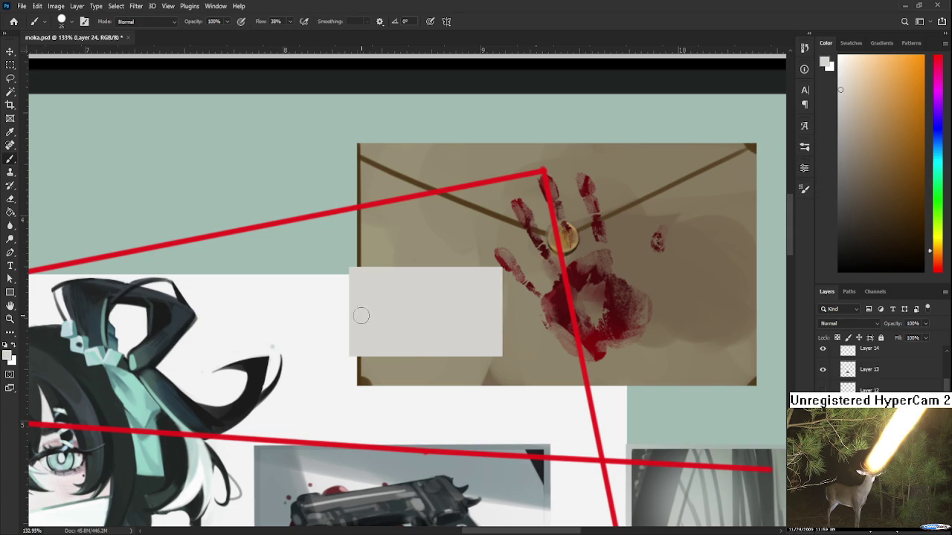
key("e")
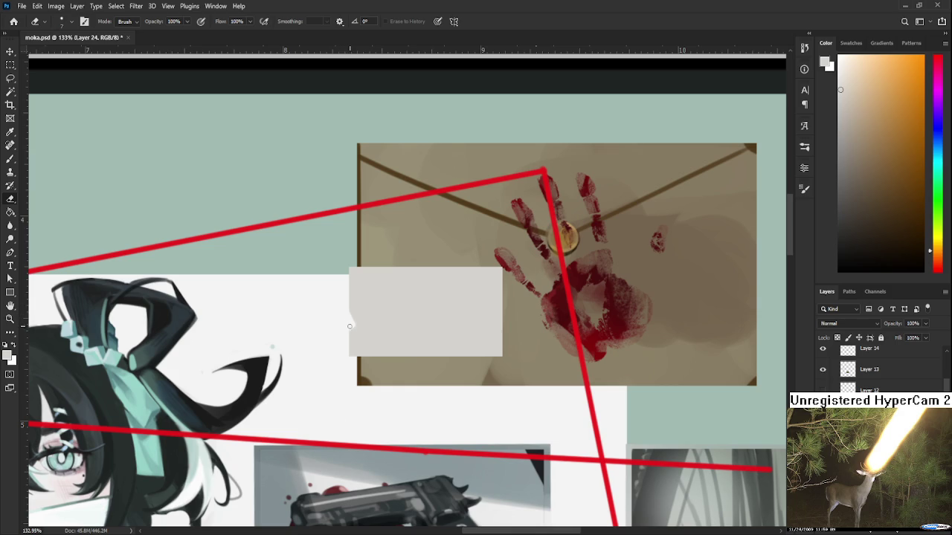
left_click_drag(347, 362, 350, 332)
- Sample card greys and paint a short grey stroke along the card's left edge
key("b")
left_click(411, 315, "alt")
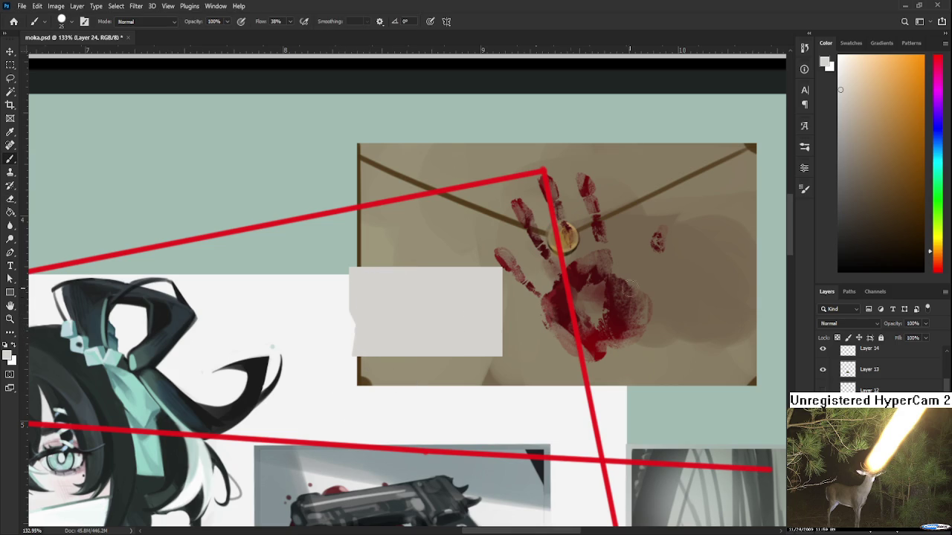
mouse_move(354, 309)
left_mouse_down()
mouse_move(371, 338)
mouse_move(377, 333)
left_mouse_up()
left_click(351, 317, "alt")
left_click(386, 322, "alt")
left_click(374, 332, "alt")
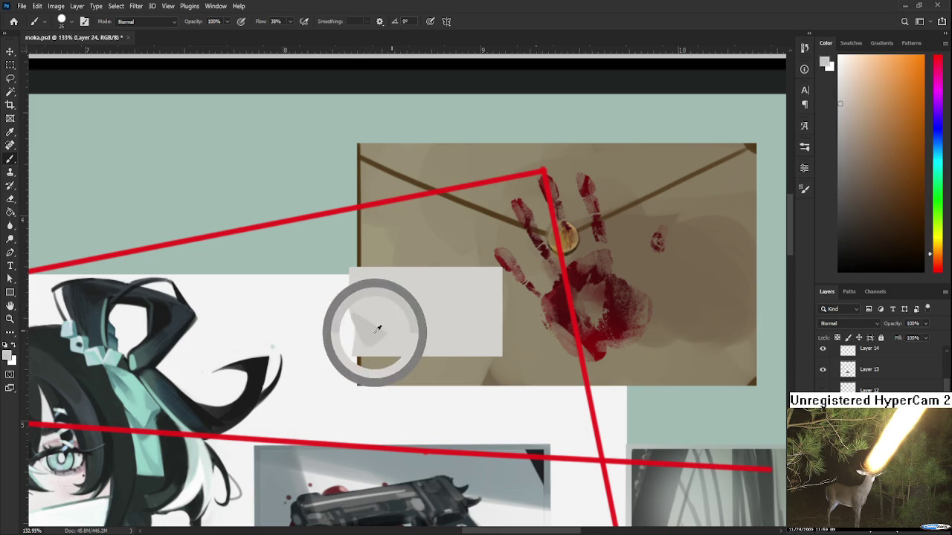
left_click(365, 302, "alt")
left_click(373, 336, "alt")
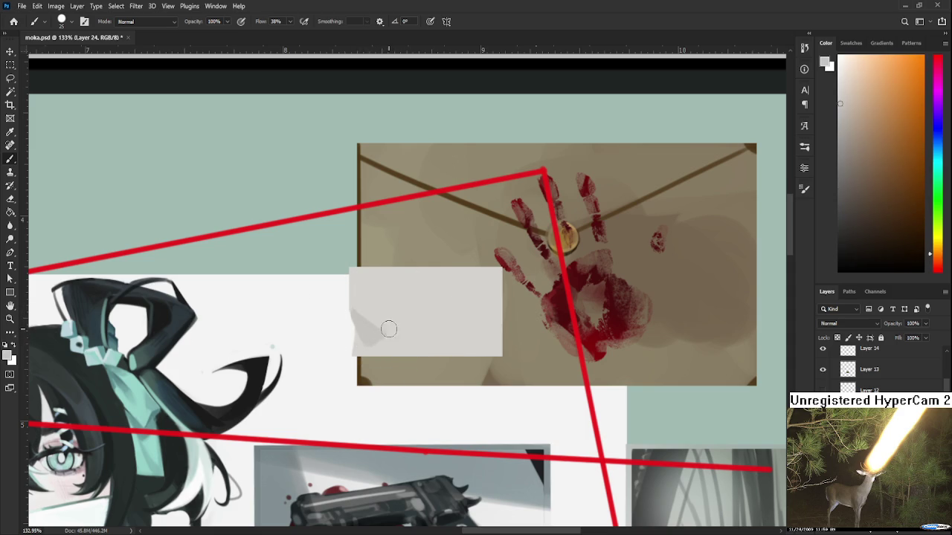
left_click(469, 318, "alt")
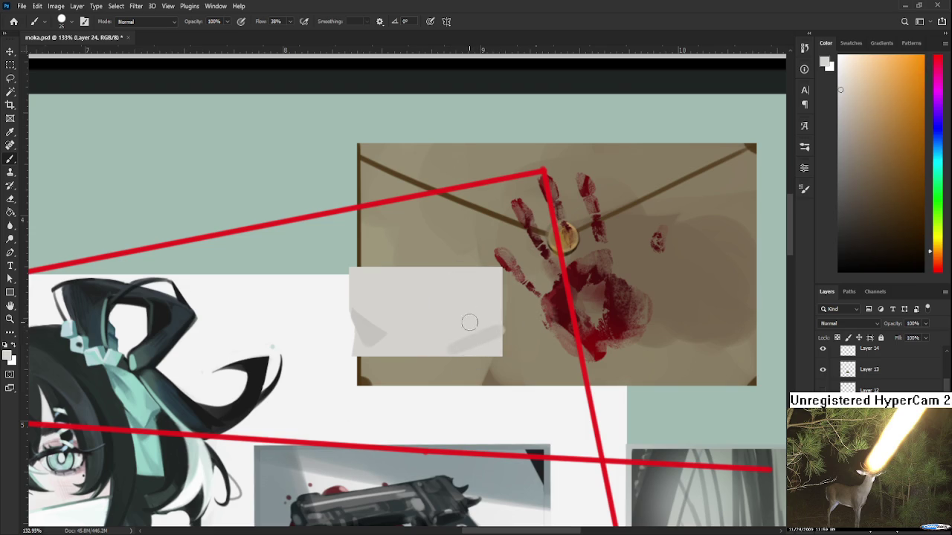
- Paint a grey fold stroke inside the card and soften it with lighter grey
key("e")
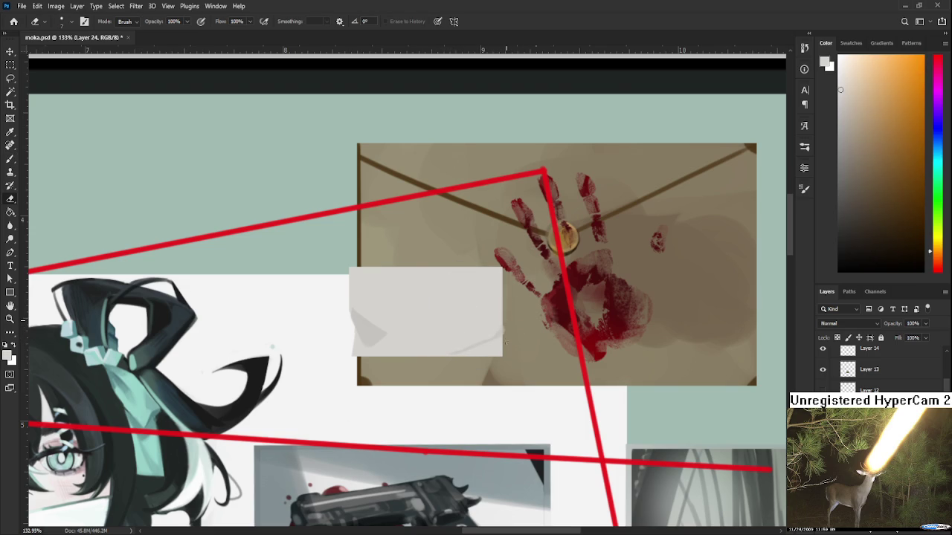
key("b")
left_click(361, 336, "alt")
mouse_move(382, 315)
left_mouse_down()
mouse_move(386, 353)
mouse_move(392, 325)
mouse_move(380, 331)
mouse_move(390, 345)
left_mouse_up()
left_click(374, 376, "alt")
left_click(376, 330, "alt")
left_click(392, 325, "alt")
left_click(390, 345, "alt")
left_click(392, 327, "alt")
left_click(391, 322, "alt")
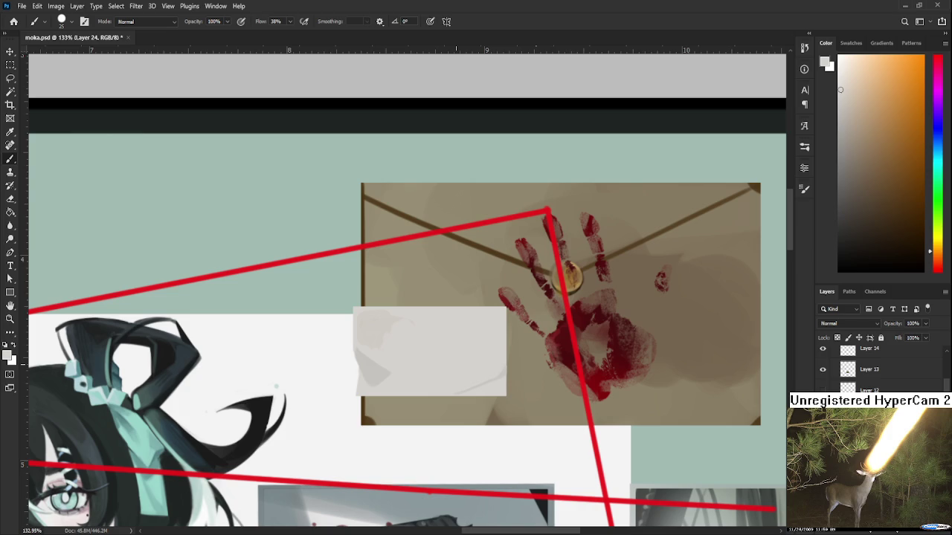
- Blend soft shading along the card's fold with lighter and darker sampled card shades
left_click(392, 335, "alt")
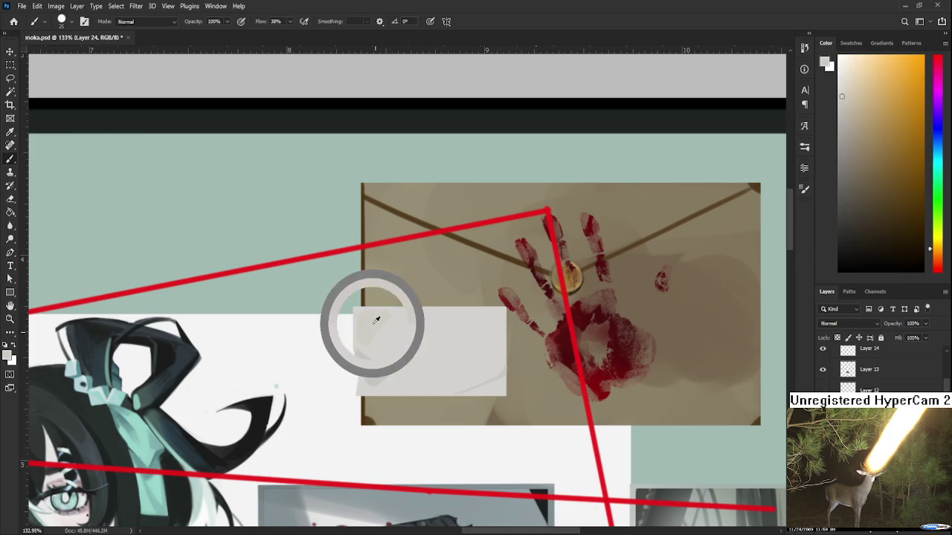
left_click(403, 334, "alt")
left_click(423, 332, "alt")
left_click(424, 332, "alt")
left_click(400, 339, "alt")
left_click(392, 355, "alt")
left_click(387, 343, "alt")
left_click(411, 368, "alt")
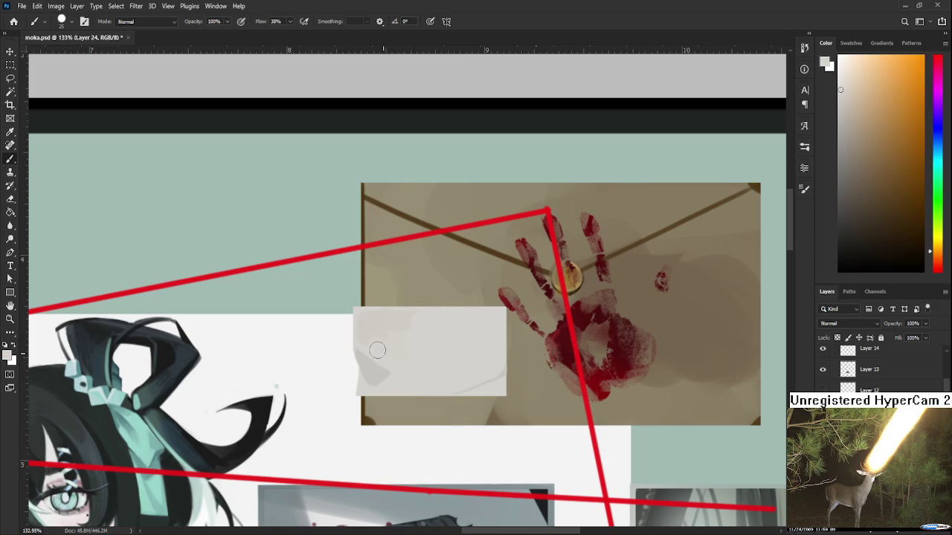
left_click(396, 325, "alt")
left_click(424, 345, "alt")
left_click(425, 327, "alt")
left_click(438, 317, "alt")
left_click(427, 315, "alt")
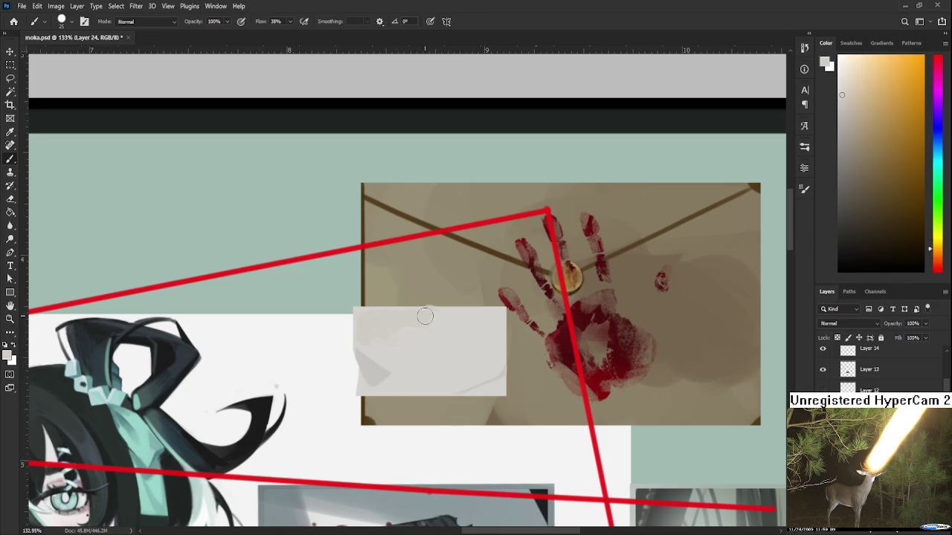
left_click(429, 312, "alt")
- Lightly repaint the card's right edge with a sampled card colour
key("e")
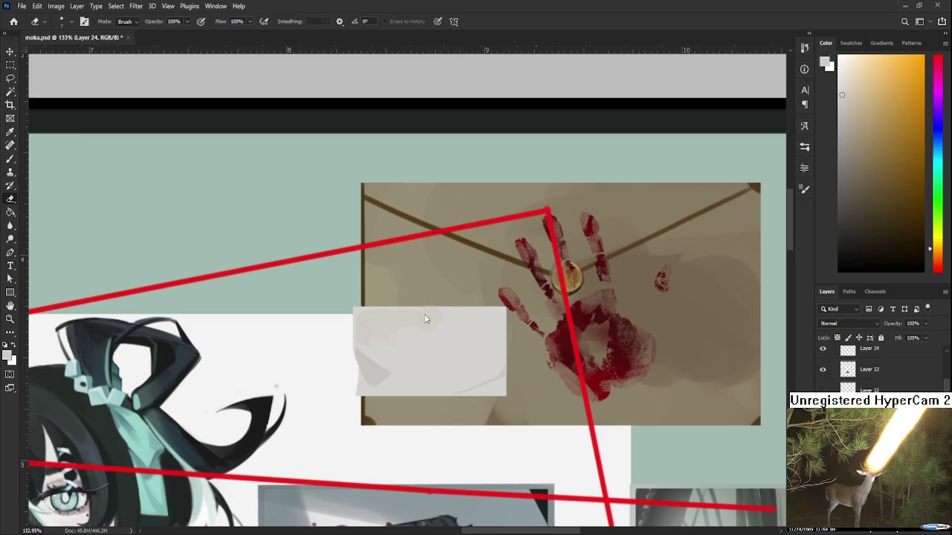
key("b")
left_click(381, 327, "alt")
scroll(420, 331, "down", 2)
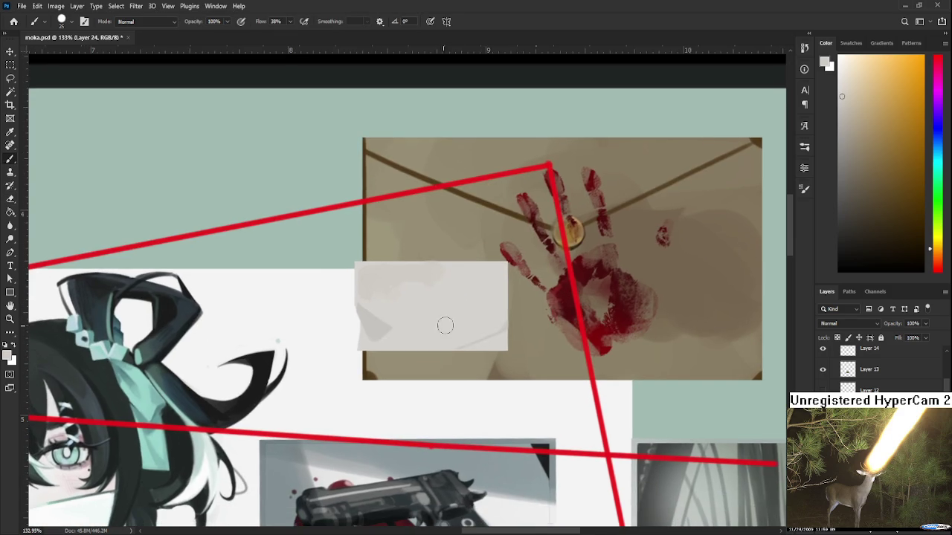
left_click(496, 327, "alt")
left_click(496, 325, "alt")
left_click_drag(505, 264, 506, 310)
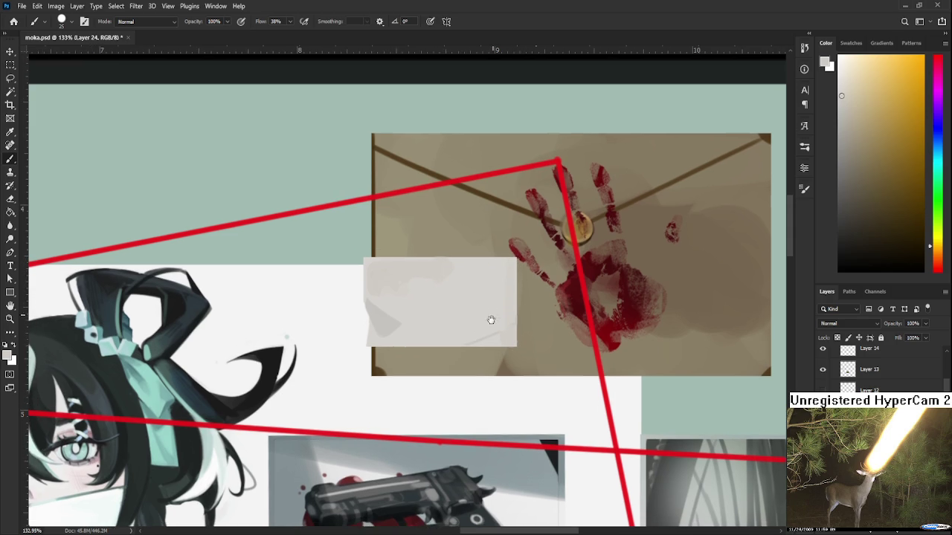
left_click_drag(482, 321, 491, 318)
- Shrink the brush to size 8 and erase the note's right edge clean
left_click(383, 325, "alt")
key("bracketleft")
key("bracketleft")
key("bracketleft")
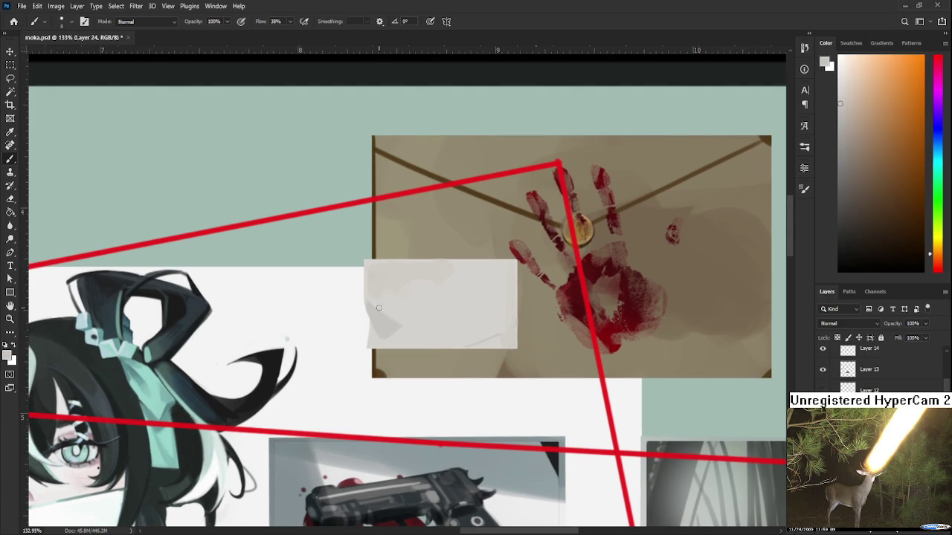
left_click_drag(448, 347, 444, 361)
left_click(438, 334, "alt")
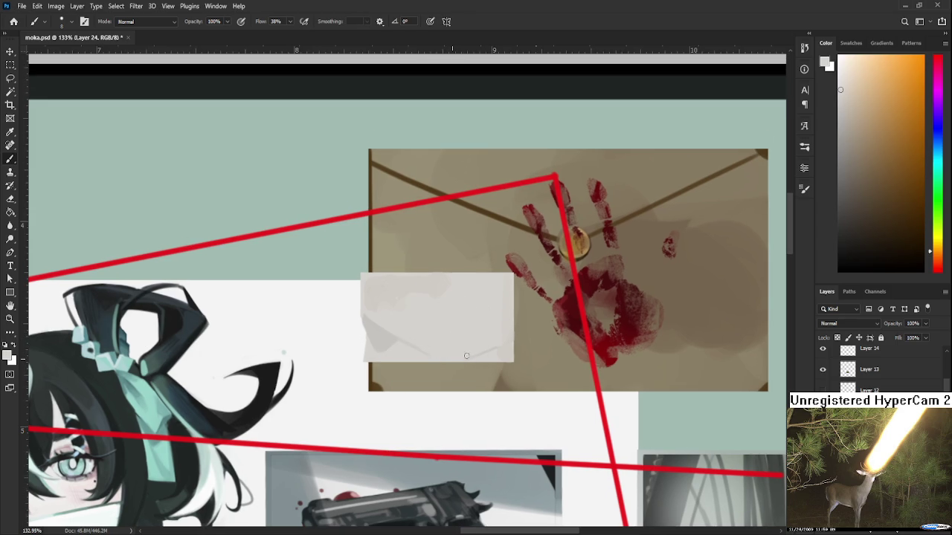
left_click(499, 321, "alt")
scroll(365, 330, "right", 1)
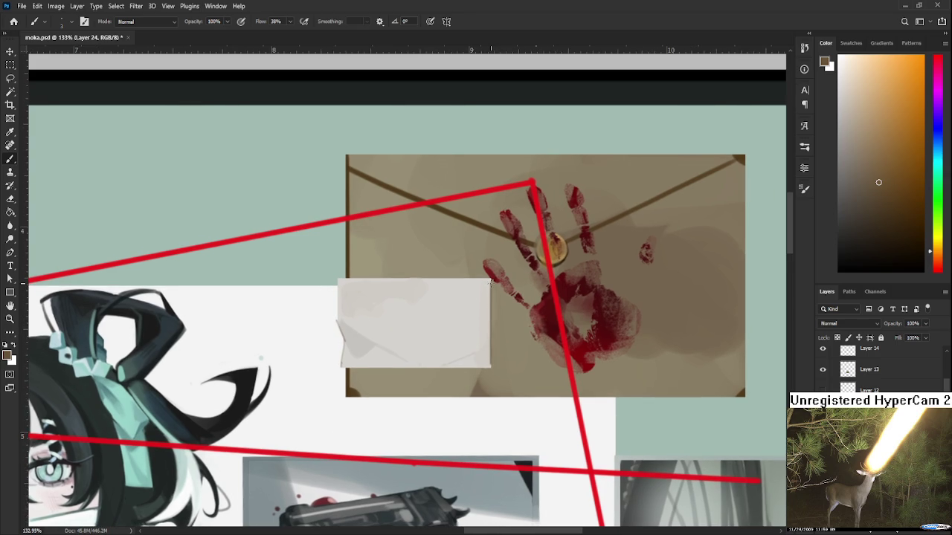
key("e")
left_click_drag(491, 281, 490, 368)
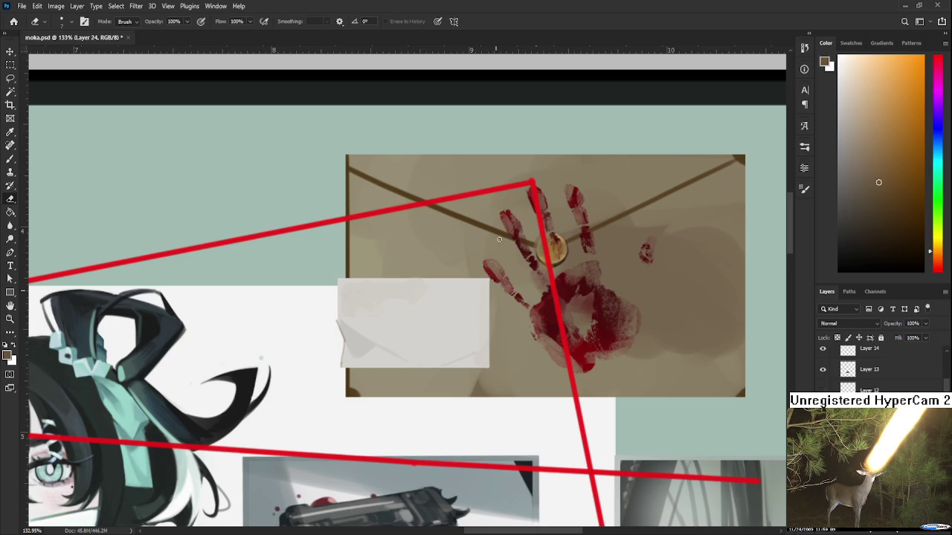
- Free-transform the paper note, tilting it about 4° and enlarging it to roughly 105%
left_click_drag(492, 284, 507, 312)
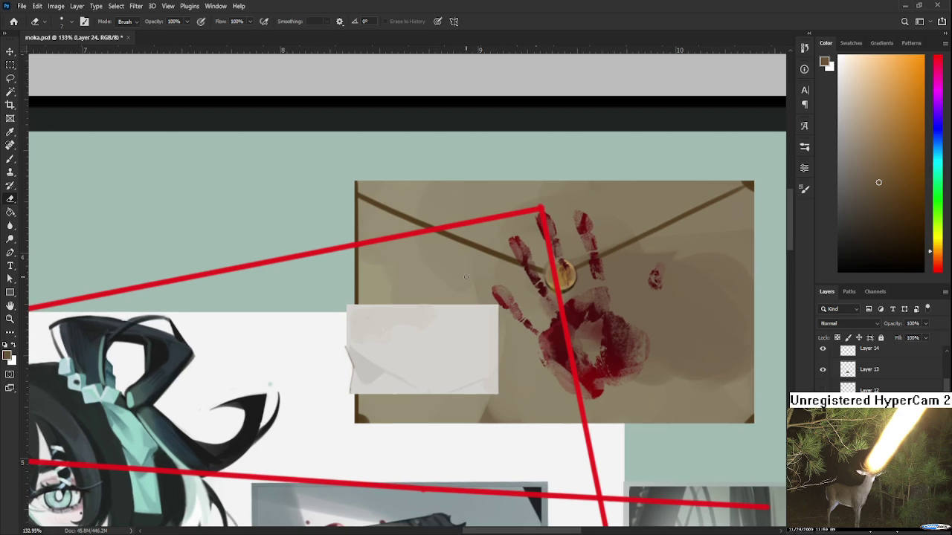
scroll(466, 277, "up", 3)
key("ctrl+t")
mouse_move(519, 382)
left_mouse_down()
mouse_move(534, 382)
mouse_move(534, 368)
mouse_move(504, 295)
left_mouse_up()
- Enlarge the paper note to 110.4%, tilt it about -4°, raise it over the envelope, and commit
mouse_move(449, 347)
left_mouse_down()
mouse_move(446, 251)
mouse_move(449, 287)
left_mouse_up()
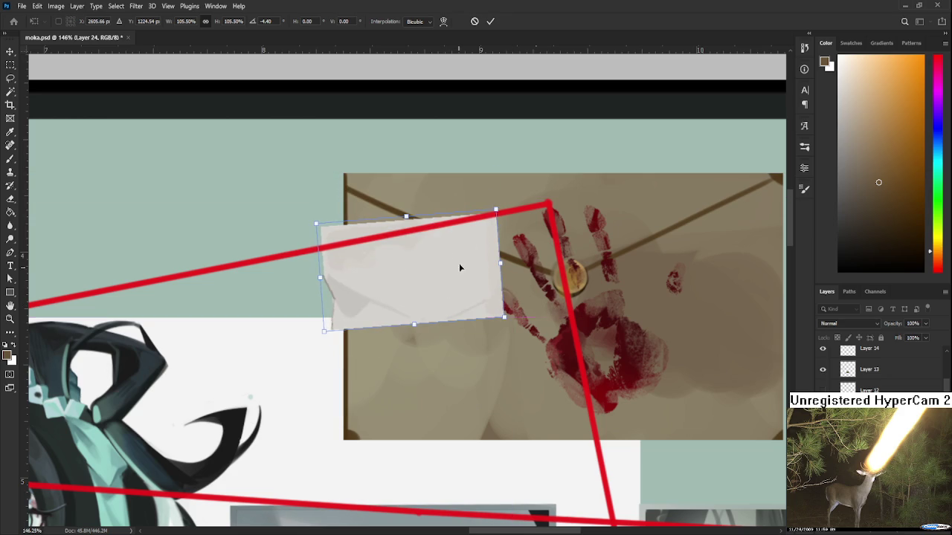
left_click_drag(496, 209, 510, 205)
mouse_move(501, 252)
left_mouse_down()
mouse_move(500, 243)
mouse_move(497, 252)
left_mouse_up()
key("Return")
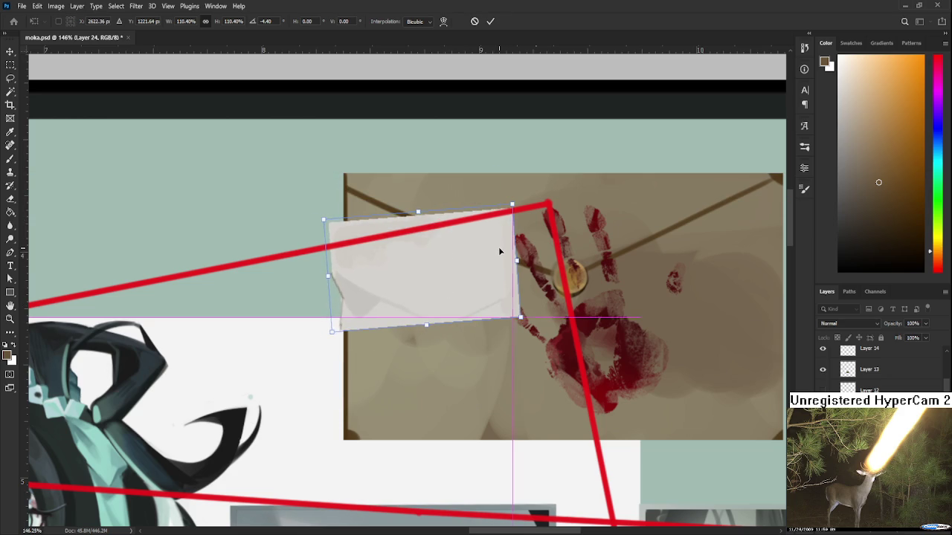
- Switch to the Eraser and shift the view down onto the envelope
key("e")
scroll(466, 260, "down", 1)
scroll(467, 260, "down", 3)
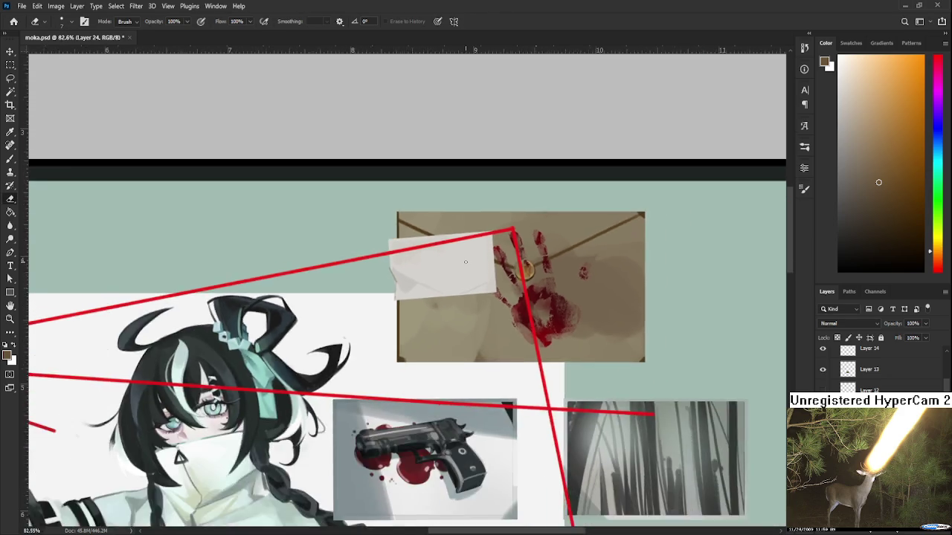
scroll(461, 258, "down", 3)
scroll(457, 258, "up", 2)
scroll(458, 258, "up", 2)
scroll(458, 258, "up", 1)
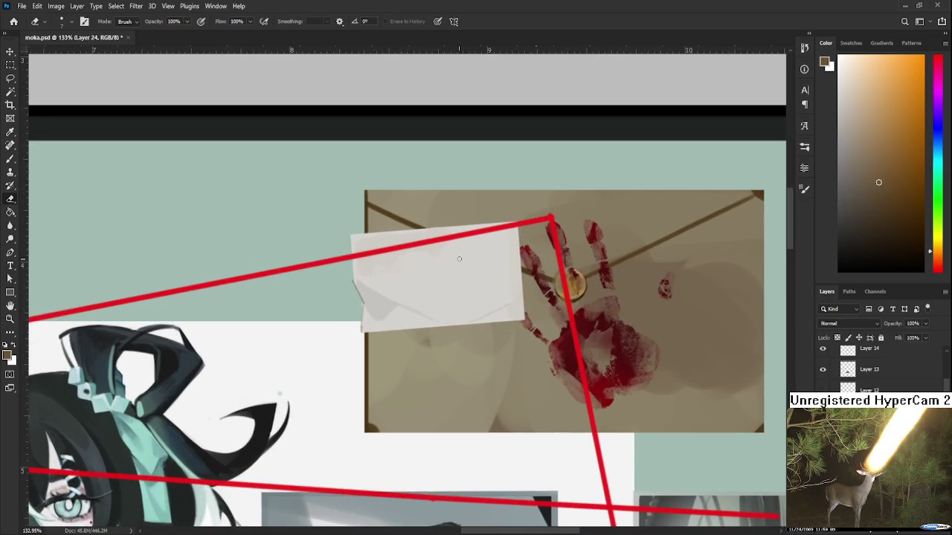
left_click_drag(457, 260, 449, 294)
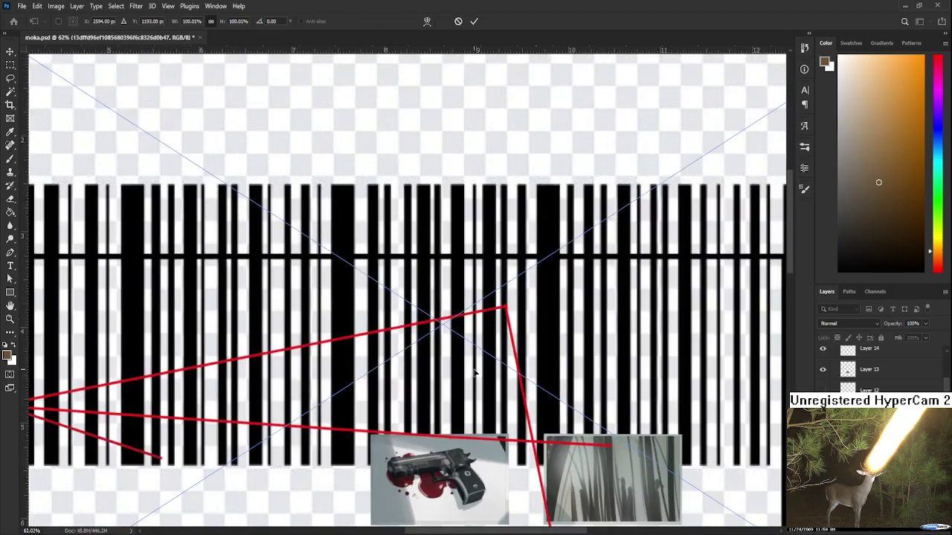
- Place the barcode left and lower, then delete the gaps between its bars with the Magic Wand
scroll(556, 335, "down", 5)
left_click_drag(556, 335, 519, 321)
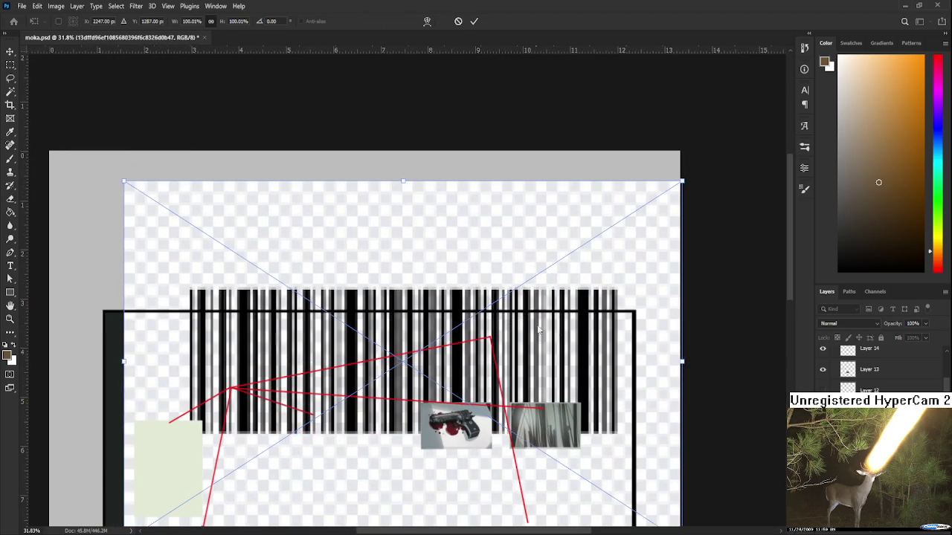
key("Return")
key("e")
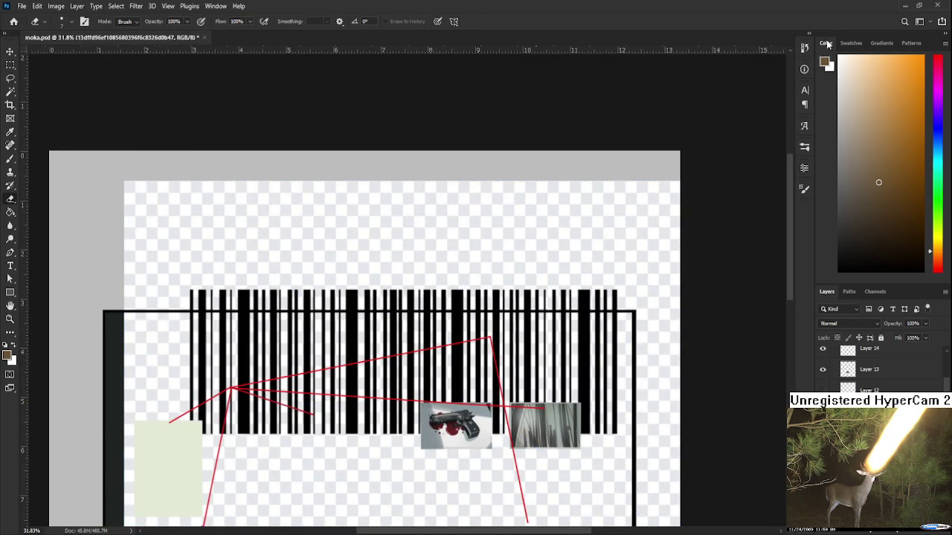
key("w")
left_click(565, 245)
key("Delete")
key("ctrl+d")
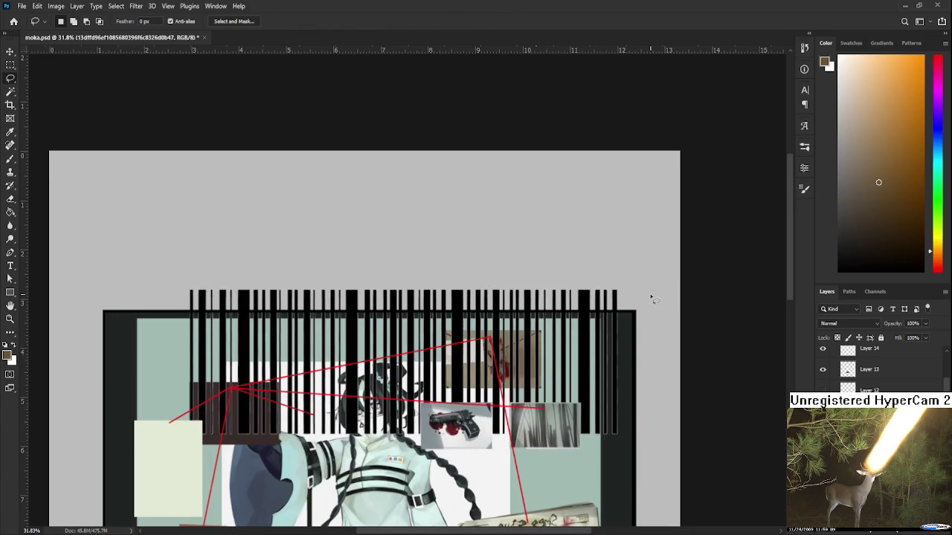
- Shrink the barcode to about 2.7% and tilt it about -4° to match the note card
key("ctrl+t")
mouse_move(681, 181)
left_mouse_down()
mouse_move(261, 487)
mouse_move(525, 311)
left_mouse_up()
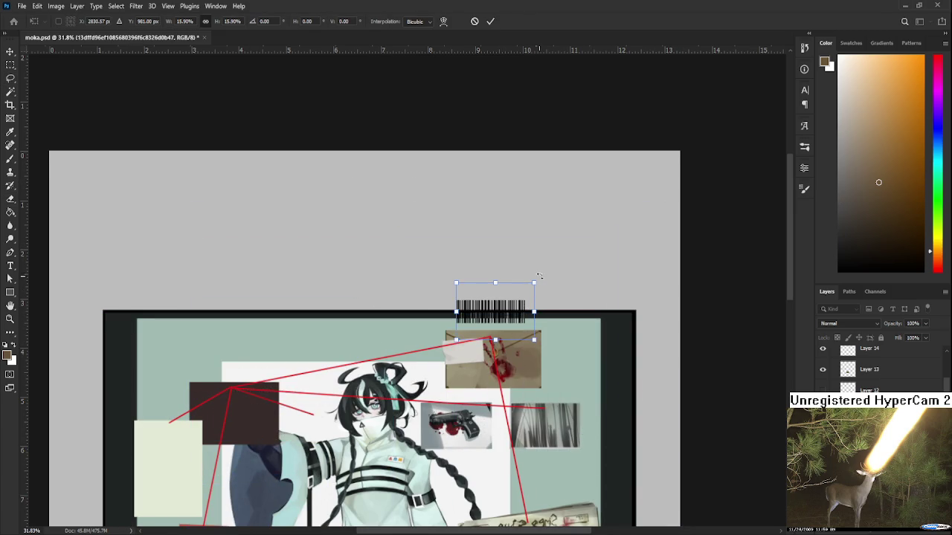
mouse_move(539, 279)
left_mouse_down()
mouse_move(476, 327)
mouse_move(463, 383)
left_mouse_up()
scroll(477, 331, "up", 3)
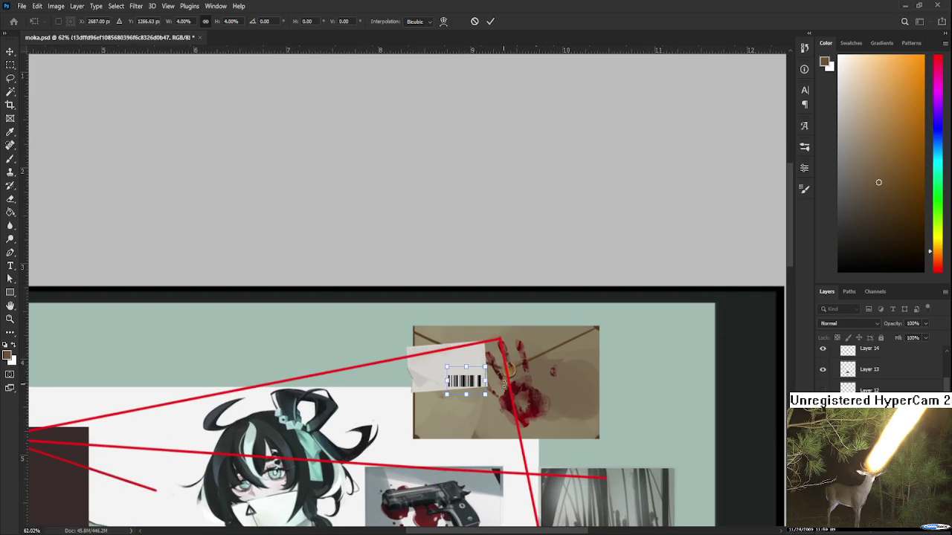
scroll(510, 377, "up", 2)
scroll(510, 377, "up", 3)
scroll(507, 394, "up", 2)
left_click_drag(522, 424, 534, 420)
mouse_move(325, 284)
left_mouse_down()
mouse_move(390, 323)
mouse_move(387, 314)
left_mouse_up()
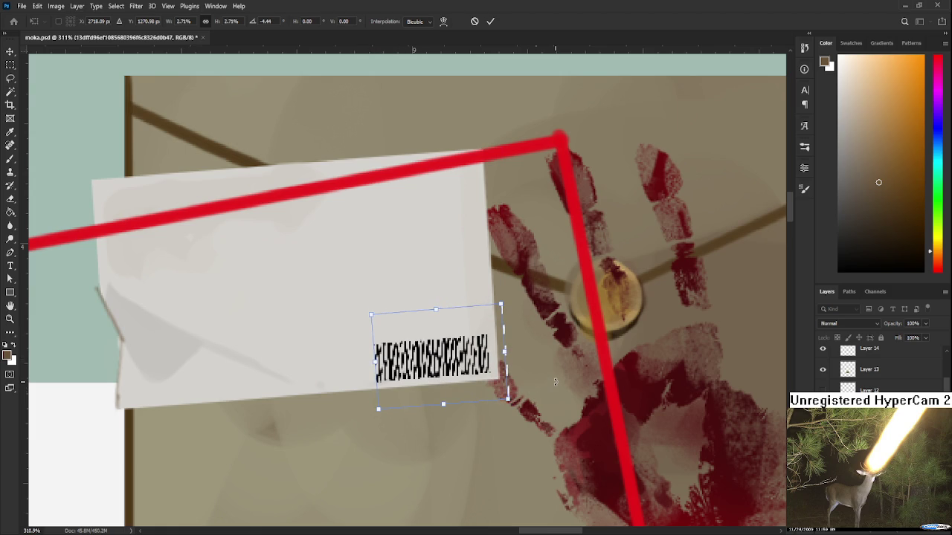
- Commit the barcode's reduced size and tilt, then switch to the Eraser
key("Return")
scroll(548, 383, "down", 2)
scroll(548, 384, "down", 1)
key("e")
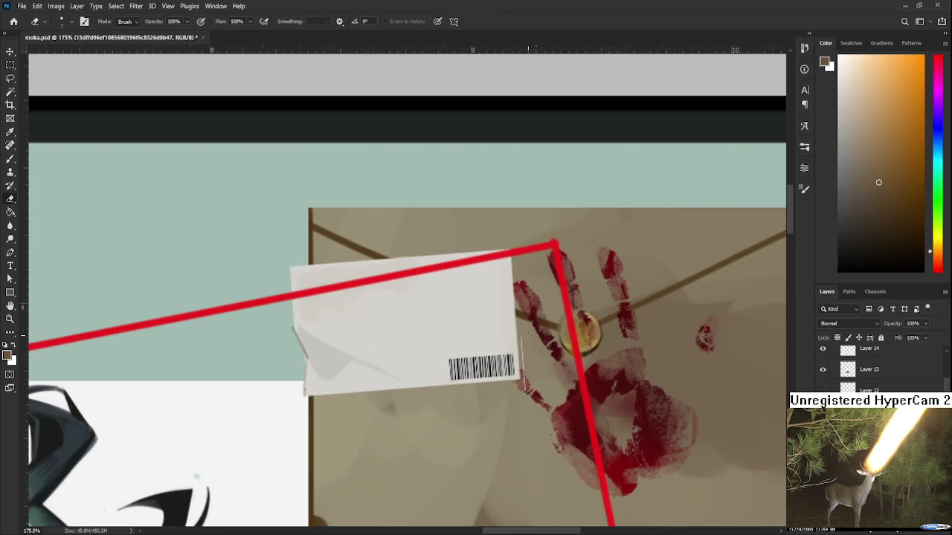
scroll(526, 372, "up", 1)
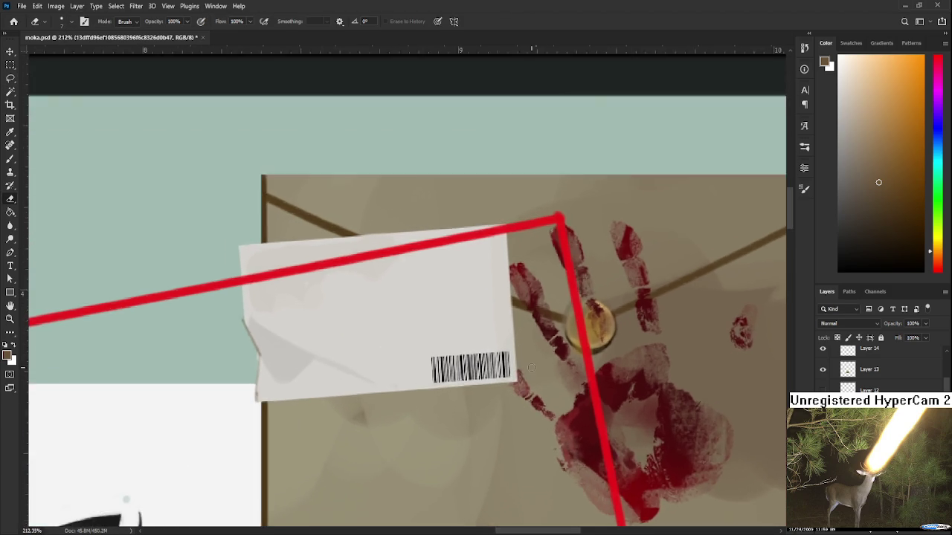
scroll(527, 372, "down", 2)
- Set up a size-30 brush with a grey painting colour for toning the barcode
left_click(838, 226)
key("b")
key("bracketright")
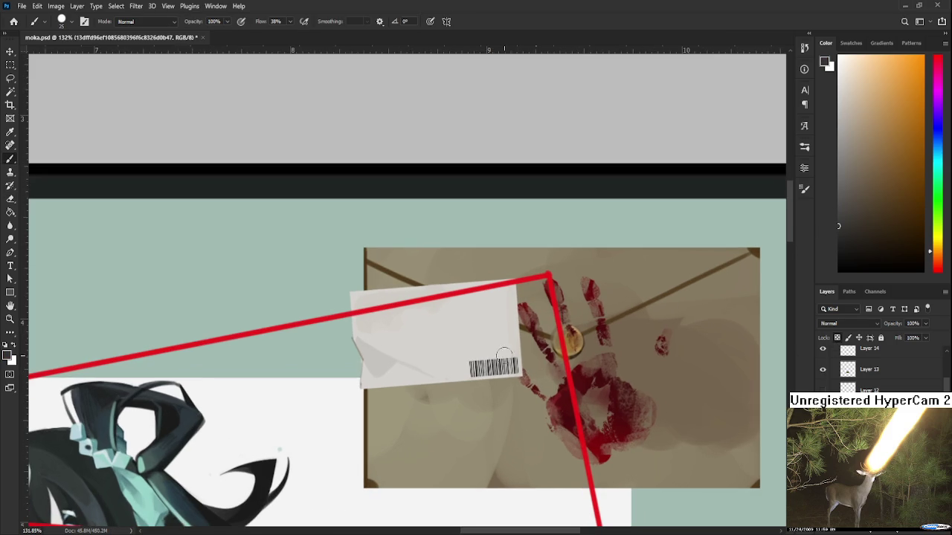
left_click_drag(890, 173, 838, 193)
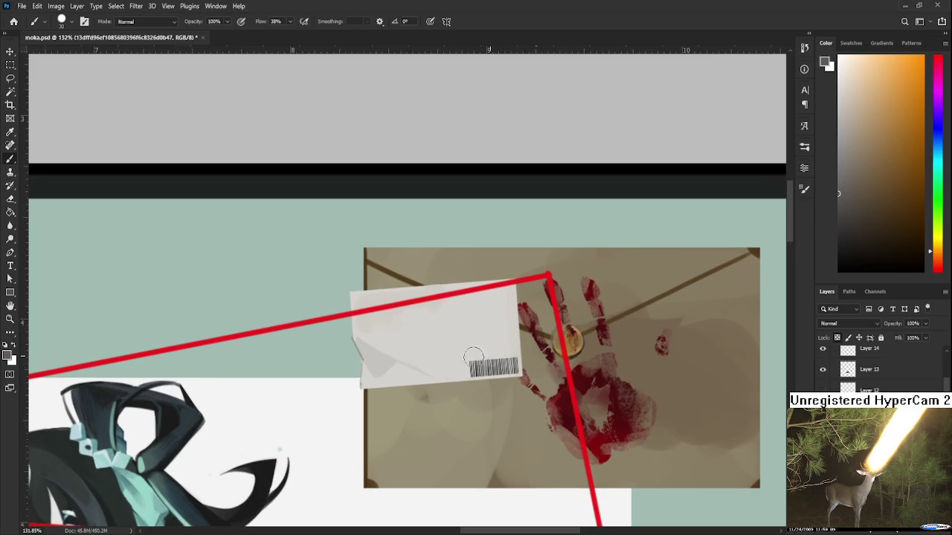
scroll(525, 377, "down", 1)
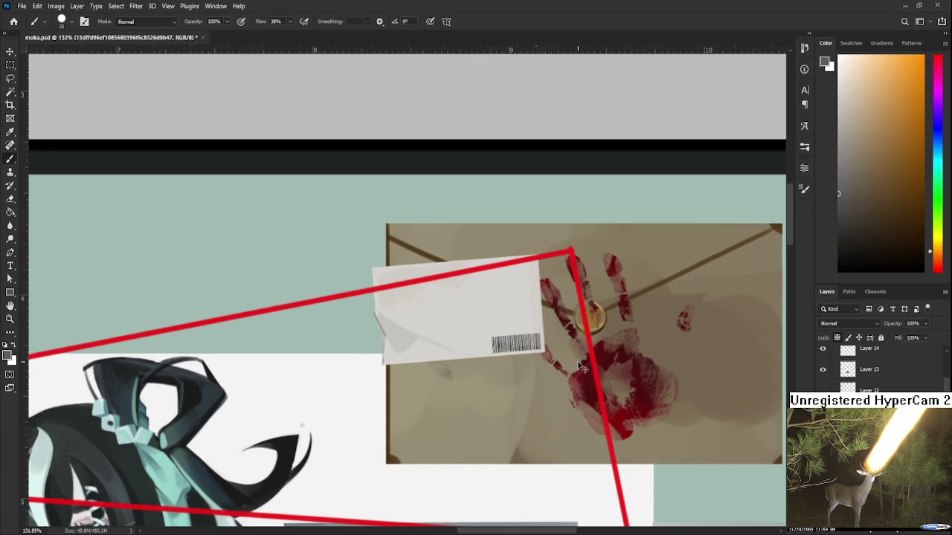
scroll(551, 335, "down", 2)
scroll(550, 334, "up", 2)
scroll(550, 338, "up", 2)
scroll(546, 346, "down", 2)
scroll(544, 350, "down", 2)
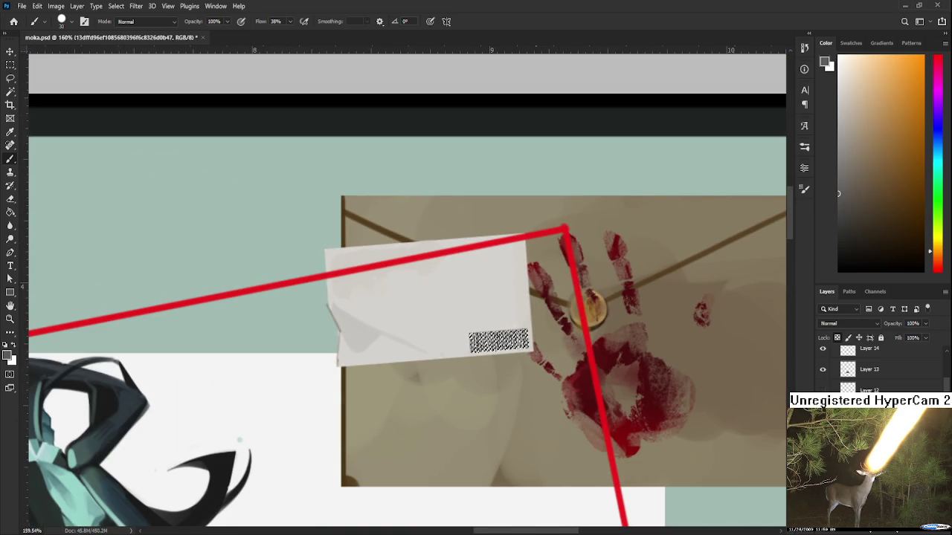
- Copy the barcode to a new layer with Ctrl+J and switch to the Lasso tool
key("ctrl+j")
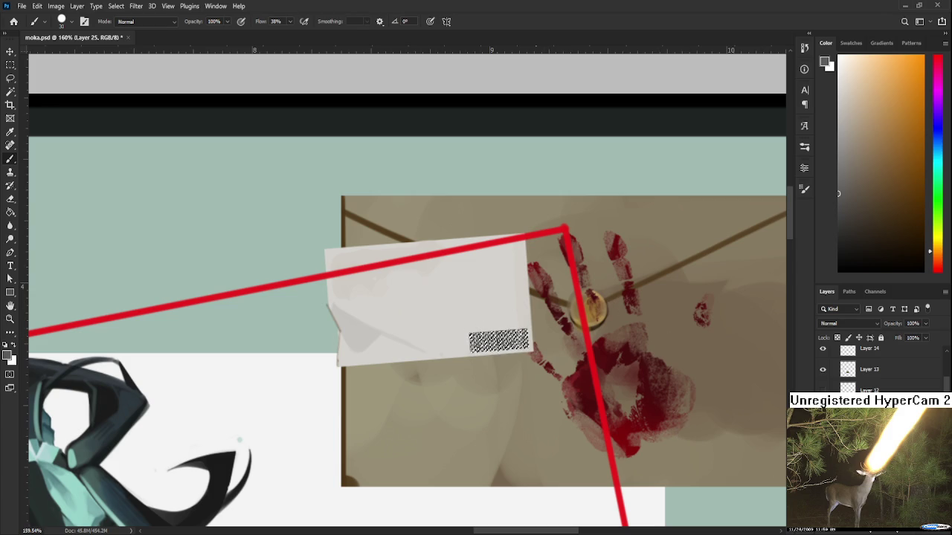
key("l")
scroll(548, 341, "down", 2)
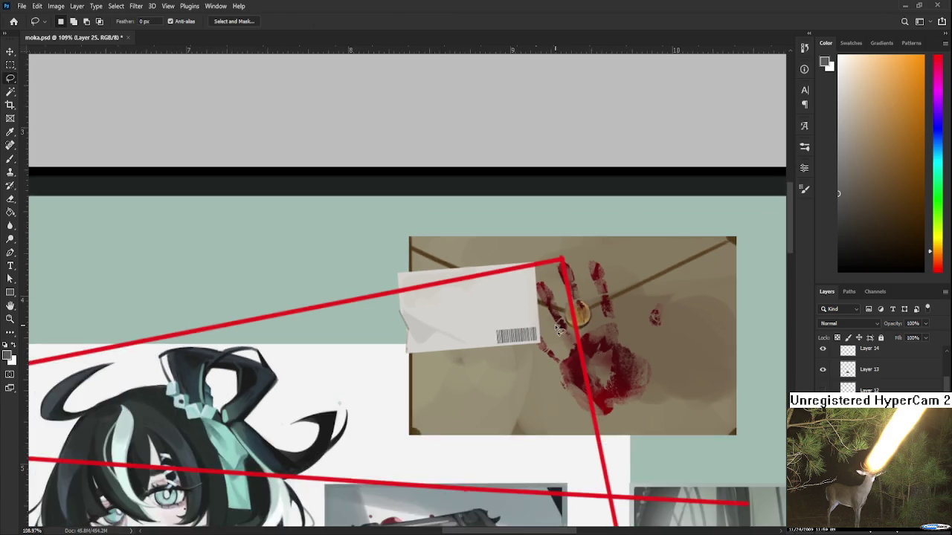
scroll(547, 342, "up", 3)
scroll(543, 342, "up", 3)
scroll(543, 342, "down", 1)
scroll(541, 359, "down", 3)
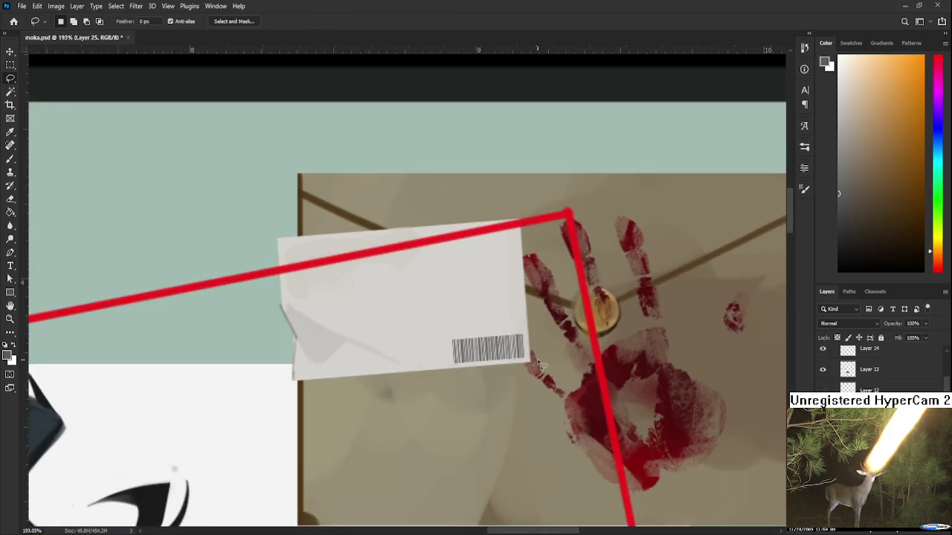
scroll(558, 368, "down", 2)
scroll(580, 375, "down", 2)
scroll(595, 385, "down", 1)
scroll(595, 385, "down", 1)
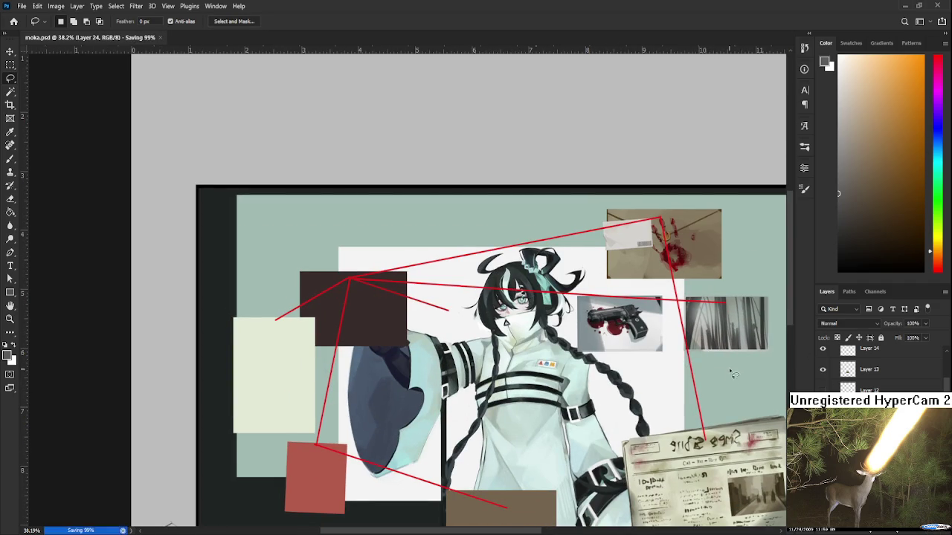
scroll(701, 339, "down", 1)
scroll(703, 336, "up", 1)
scroll(702, 334, "up", 1)
scroll(662, 338, "up", 1)
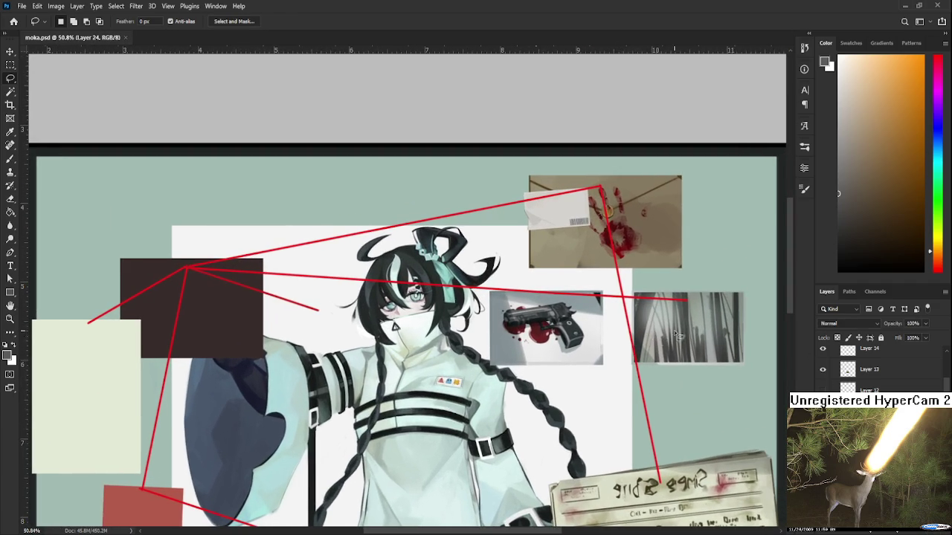
scroll(623, 339, "up", 1)
left_click_drag(623, 339, 630, 336)
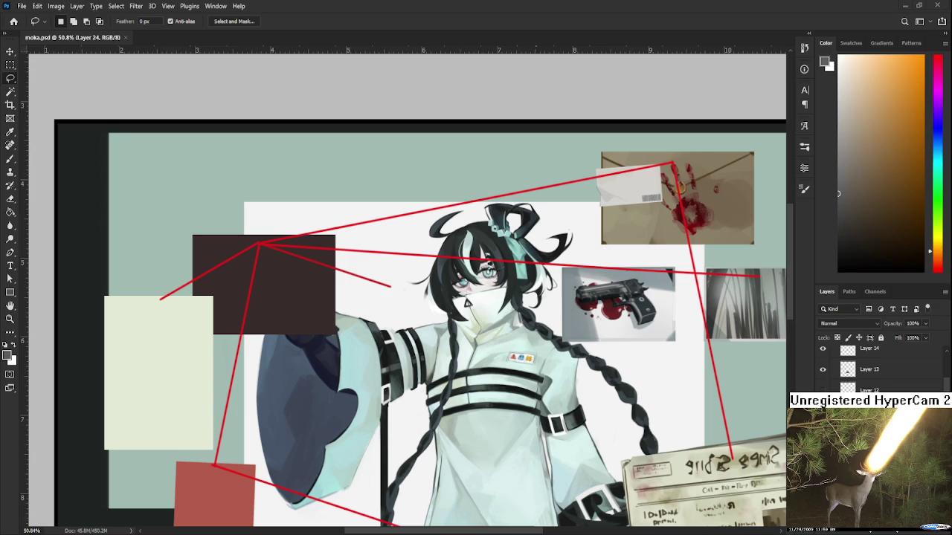
scroll(532, 295, "down", 2)
scroll(532, 296, "down", 2)
scroll(531, 296, "down", 2)
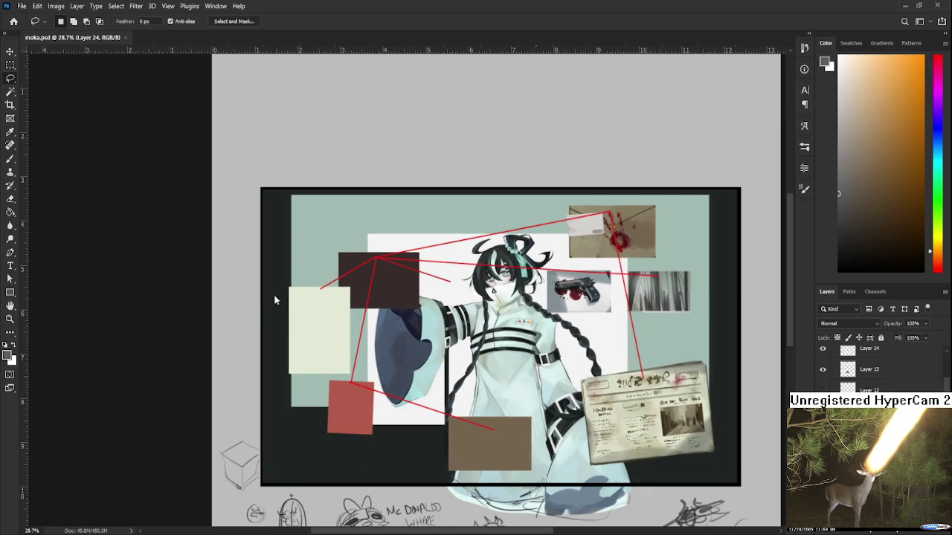
scroll(645, 207, "down", 1)
scroll(645, 207, "down", 1)
scroll(645, 207, "down", 1)
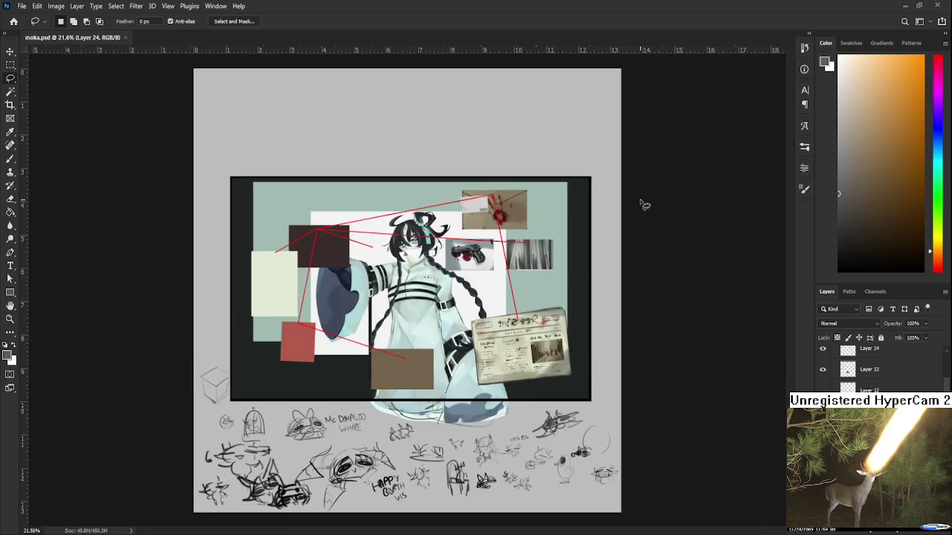
scroll(476, 198, "up", 1)
scroll(472, 196, "up", 1)
scroll(473, 196, "up", 2)
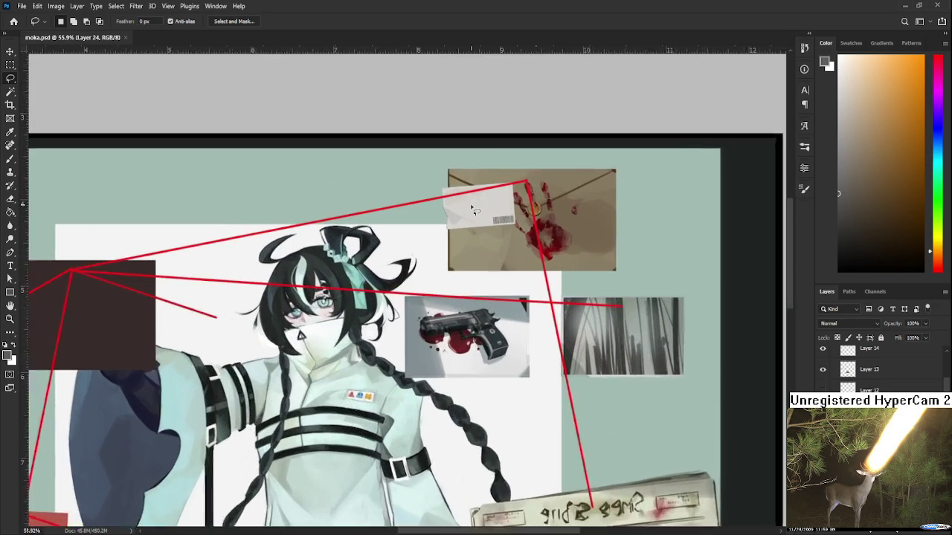
scroll(476, 211, "down", 1)
scroll(476, 211, "down", 1)
scroll(476, 211, "down", 1)
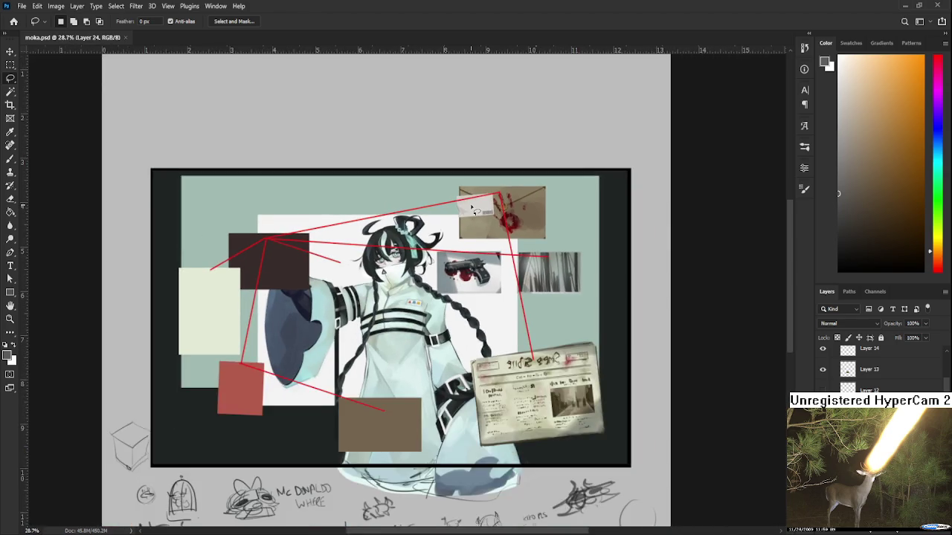
scroll(459, 302, "up", 2)
scroll(528, 294, "down", 1)
scroll(528, 294, "down", 1)
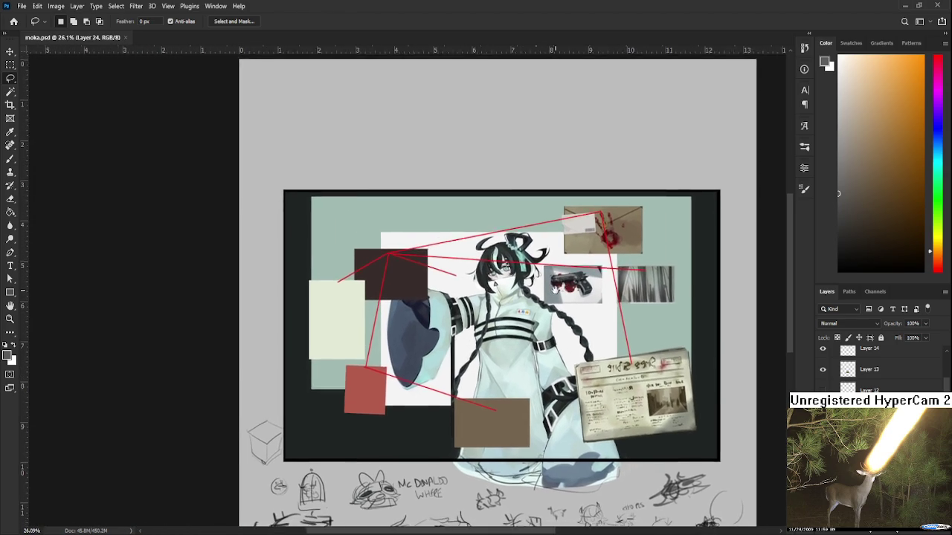
scroll(516, 374, "up", 1)
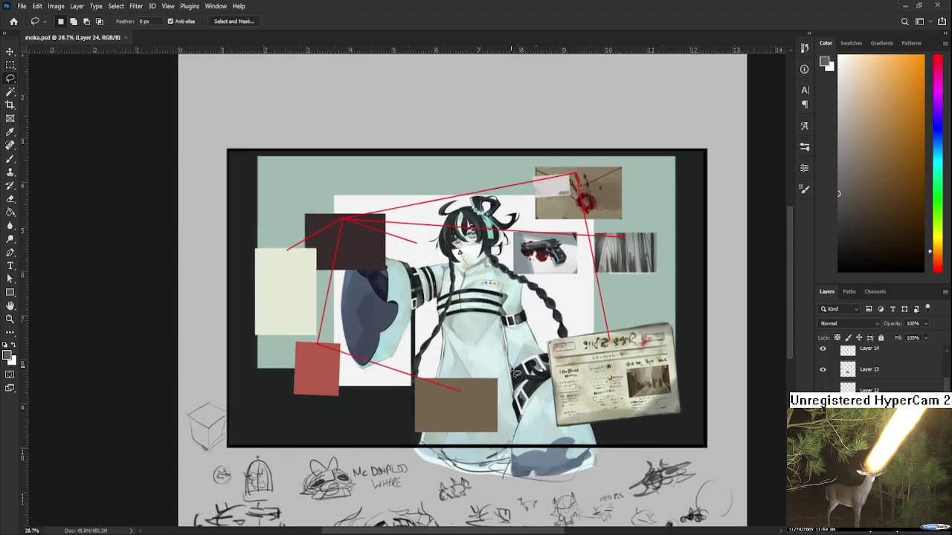
scroll(516, 369, "up", 1)
scroll(416, 416, "up", 2)
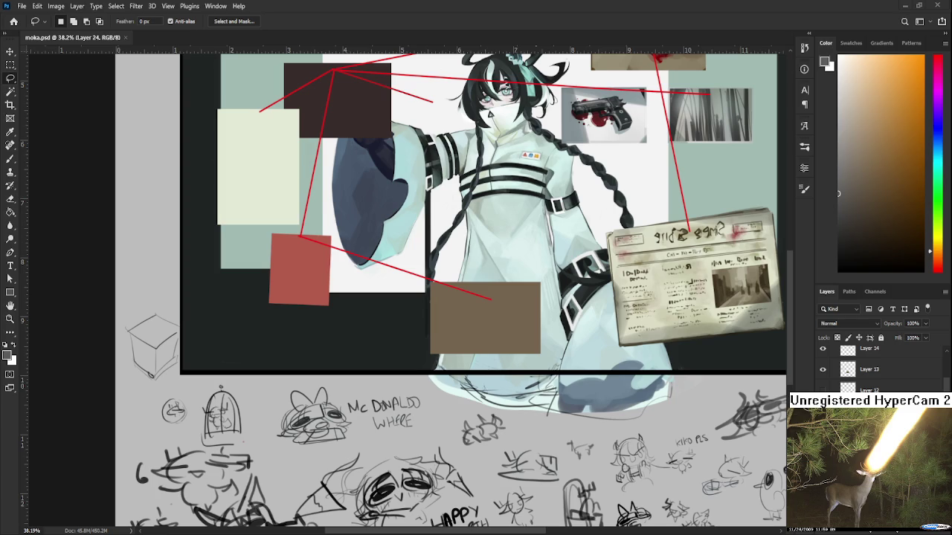
scroll(509, 318, "up", 1)
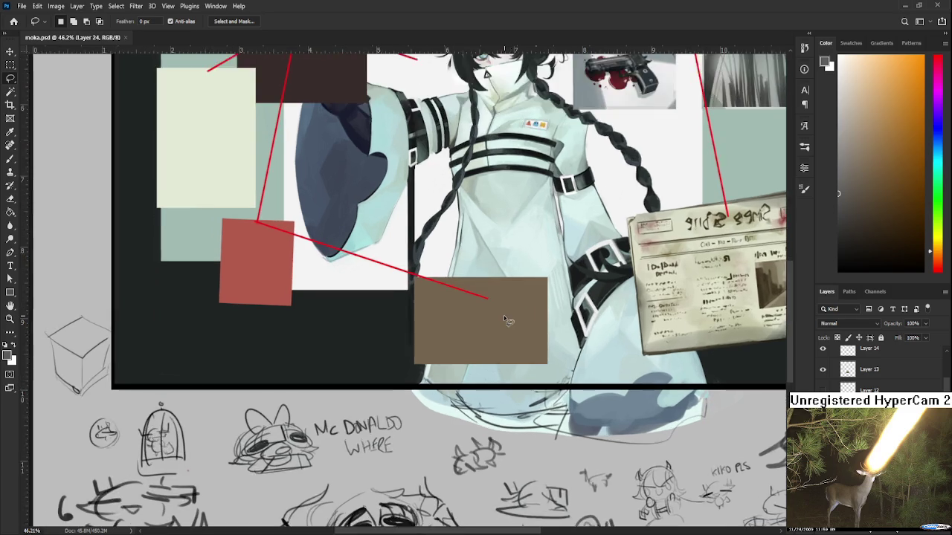
scroll(510, 319, "up", 1)
scroll(483, 334, "up", 1)
scroll(513, 356, "down", 1)
scroll(505, 357, "down", 1)
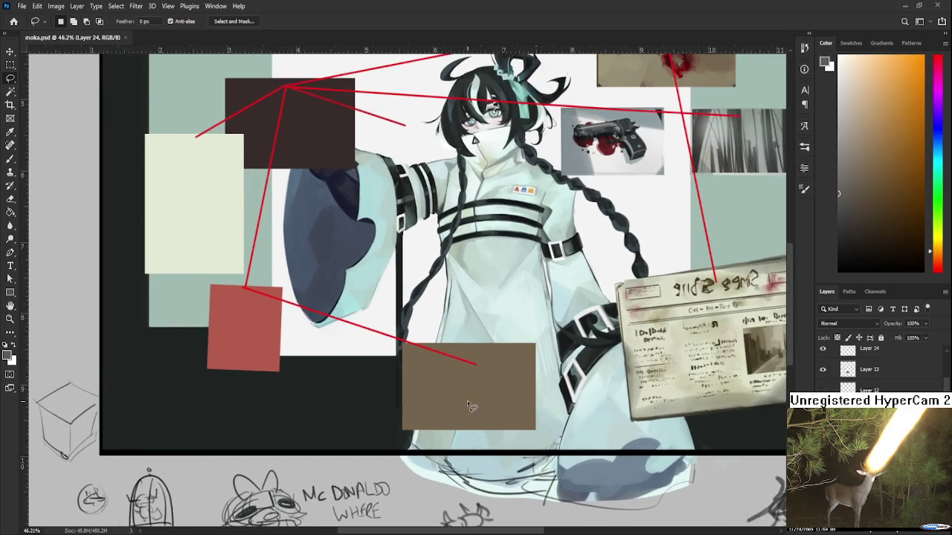
scroll(476, 372, "down", 1)
left_click_drag(450, 397, 456, 380)
scroll(457, 379, "up", 1)
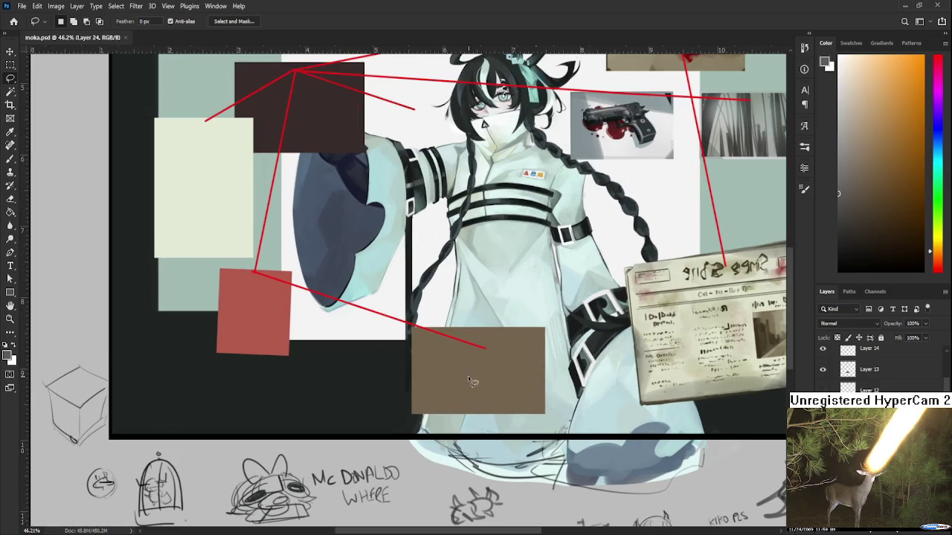
key("b")
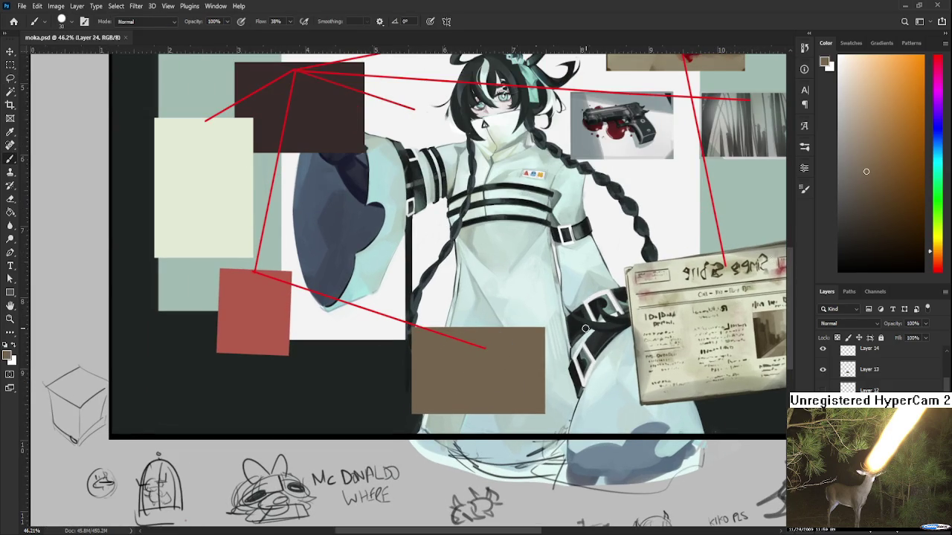
scroll(608, 317, "down", 1)
scroll(585, 315, "down", 1)
scroll(574, 328, "down", 1)
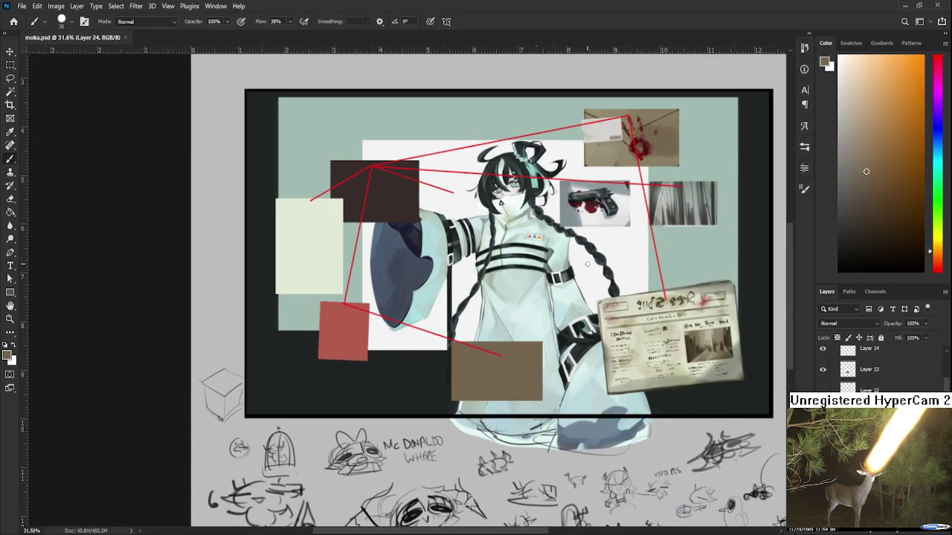
left_click_drag(620, 164, 611, 237)
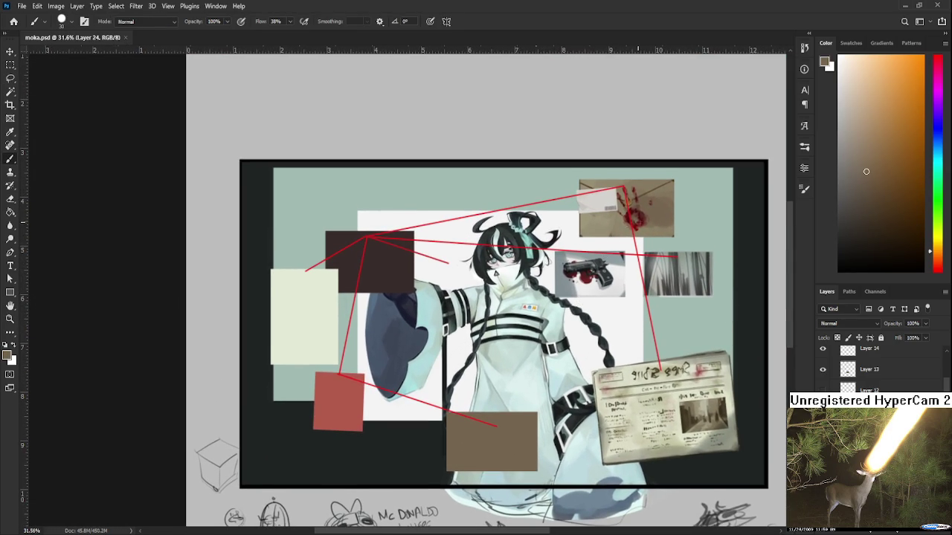
scroll(637, 216, "up", 2)
scroll(637, 213, "up", 1)
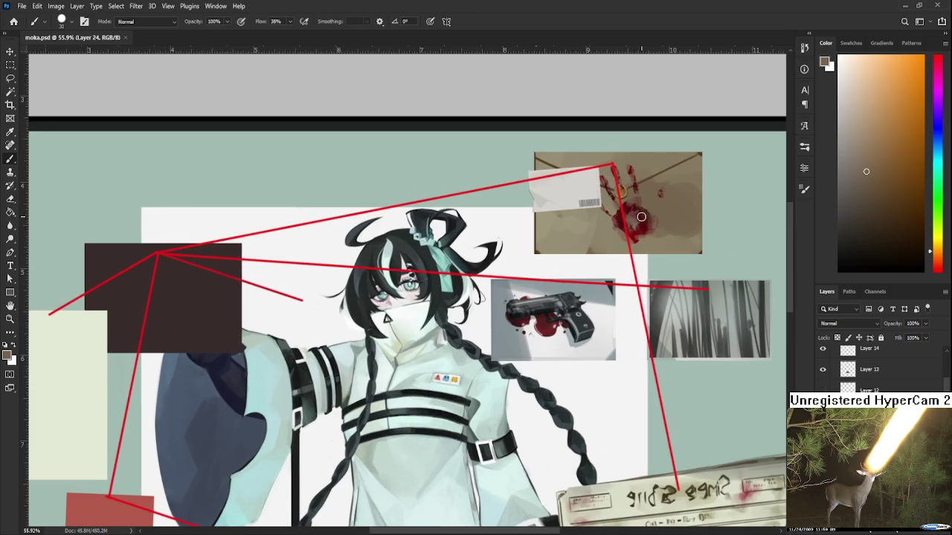
scroll(647, 213, "down", 2)
scroll(648, 212, "down", 3)
scroll(649, 212, "up", 1)
scroll(641, 203, "up", 1)
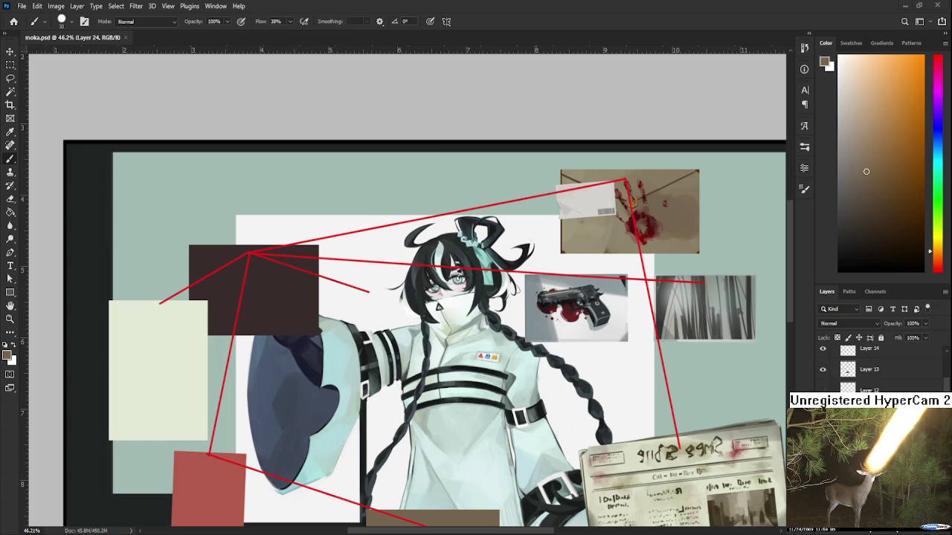
- Place the hexagram image on the collage, nudged slightly upward
scroll(611, 310, "down", 2)
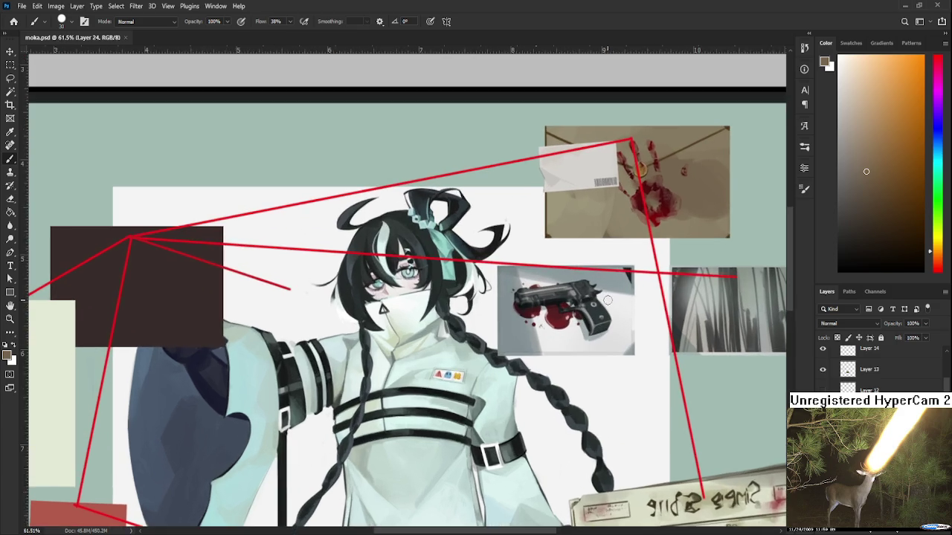
scroll(602, 327, "up", 2)
scroll(592, 350, "up", 2)
left_click_drag(592, 350, 614, 247)
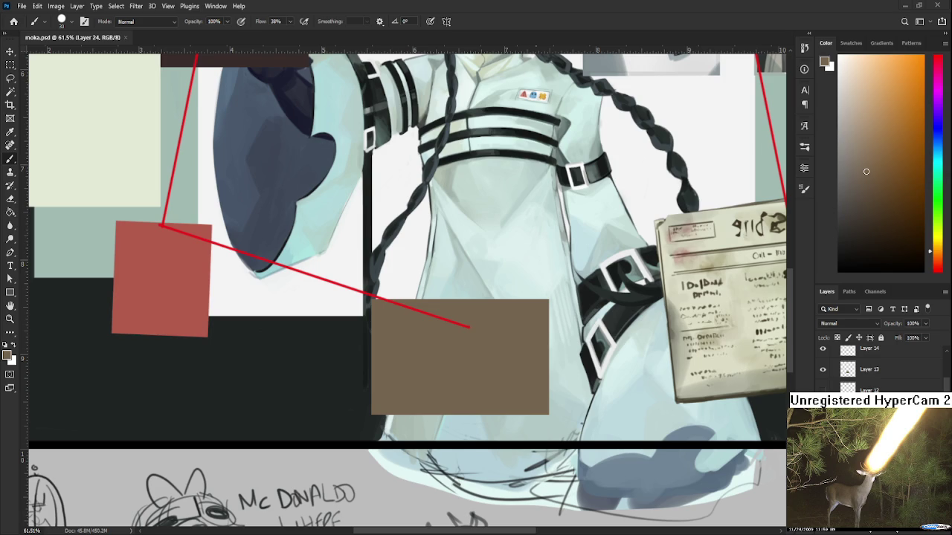
left_click(518, 384)
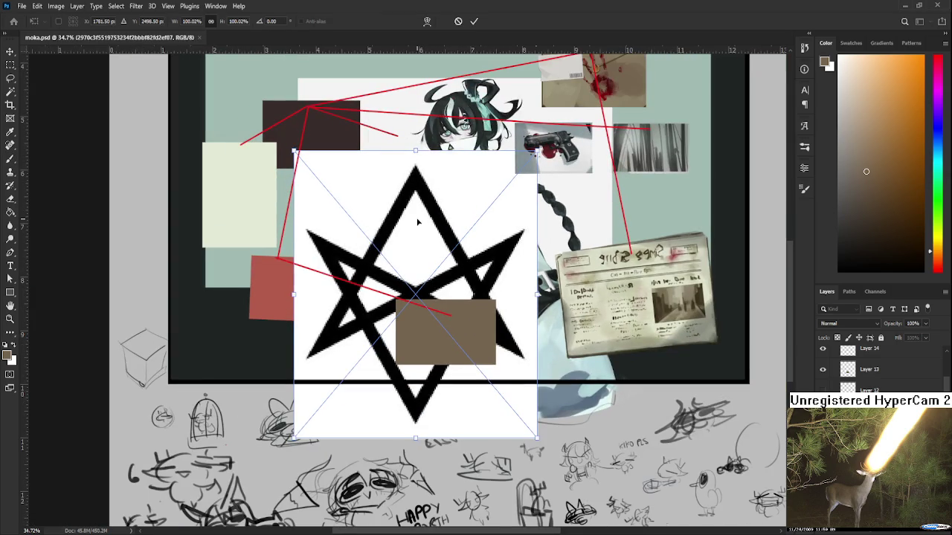
left_click_drag(418, 222, 417, 181)
key("Return")
- Delete the hexagram image's white background with the Magic Wand
key("b")
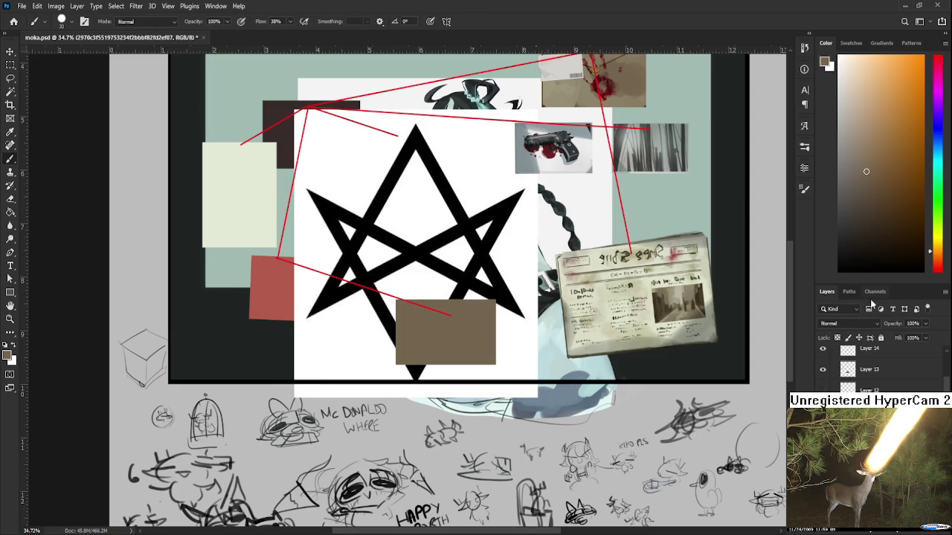
key("w")
left_click(497, 174)
key("Delete")
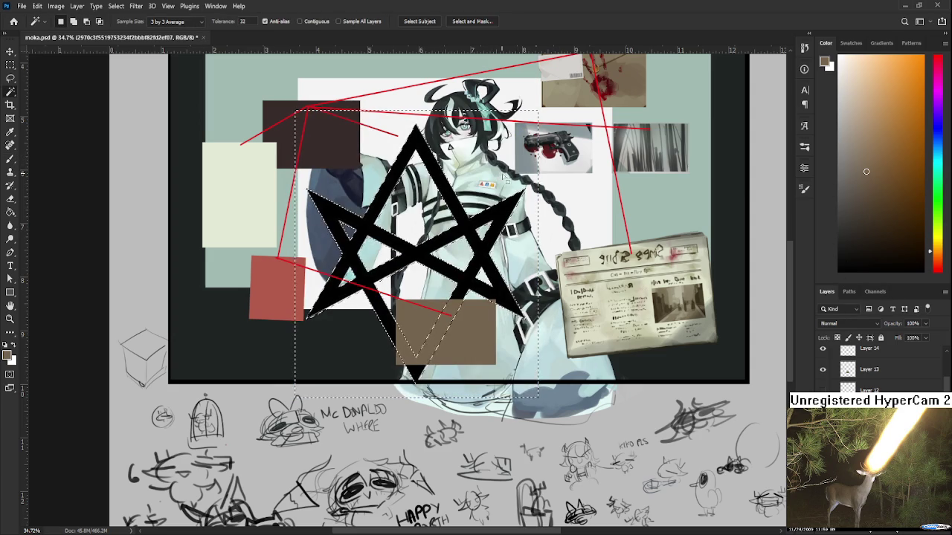
key("k")
key("l")
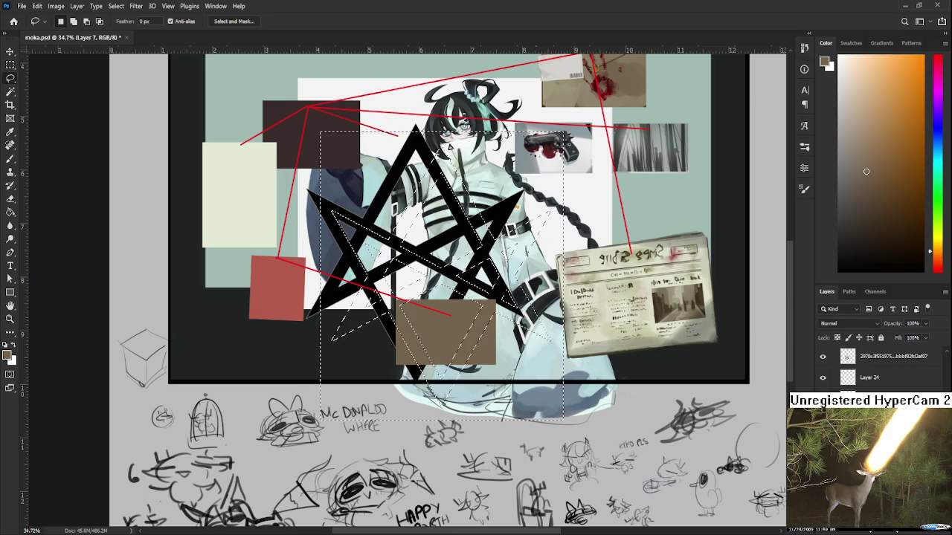
key("ctrl+z")
key("ctrl+shift+z")
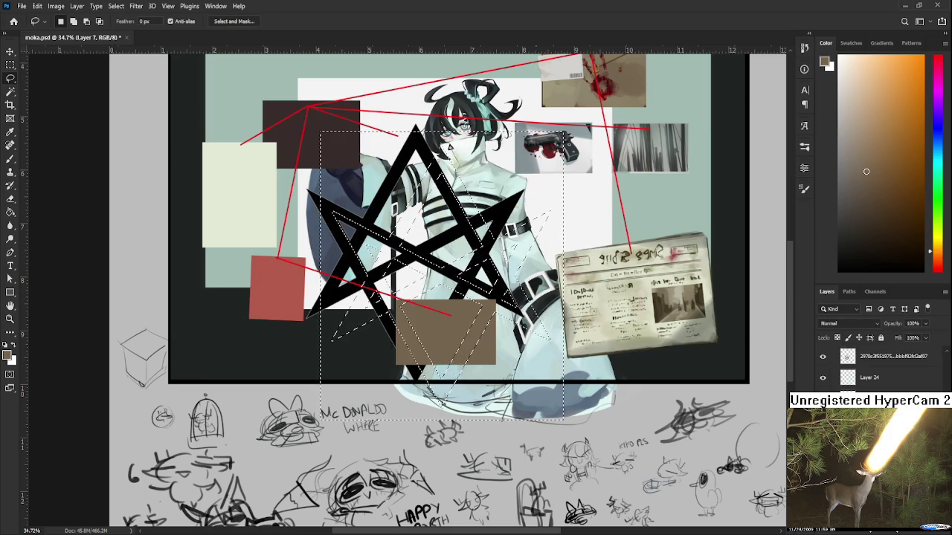
key("ctrl+shift+z")
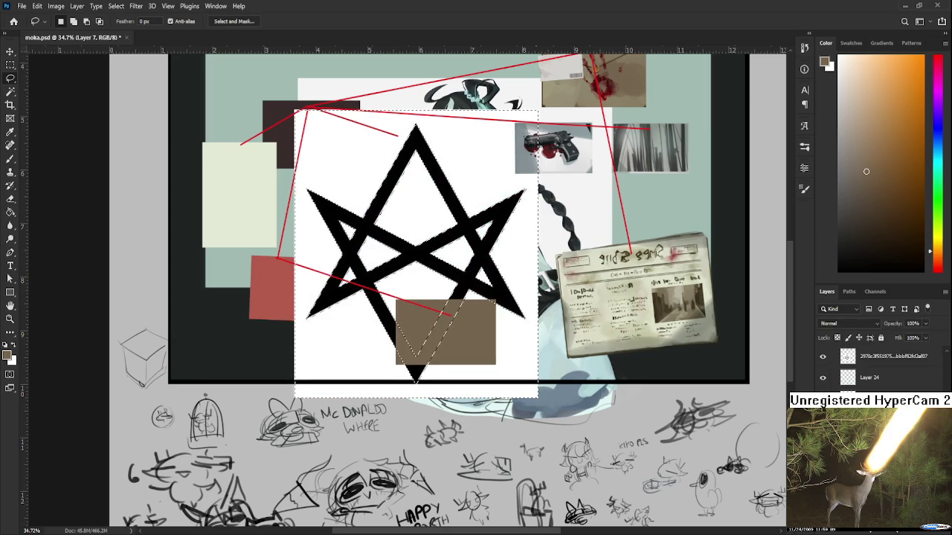
key("ctrl+shift+z")
key("ctrl+z")
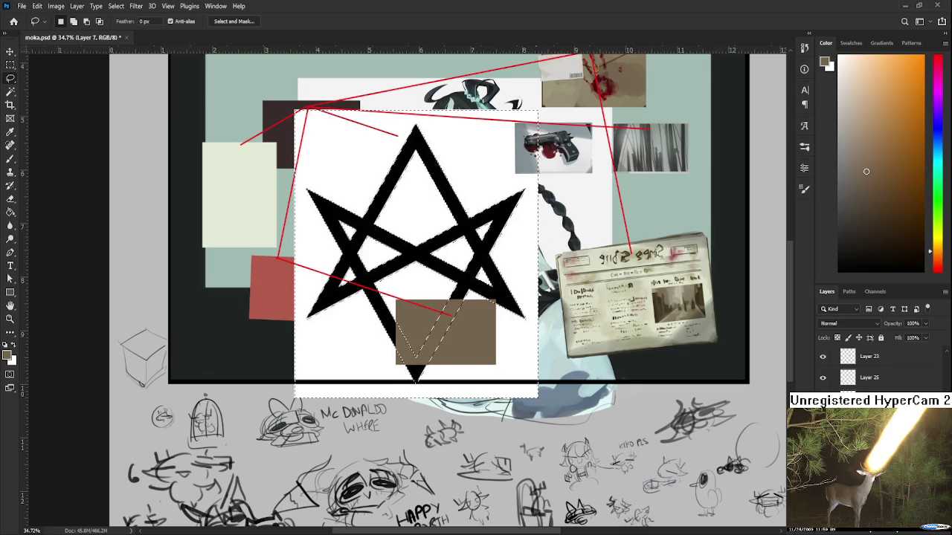
key("ctrl+z")
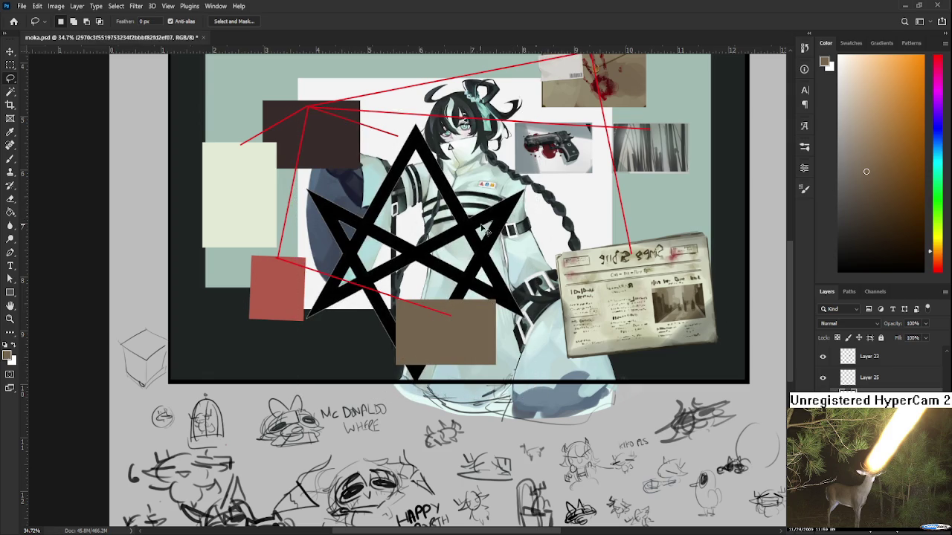
- Move the hexagram to the collage's lower left and select its black star shape
key("ctrl+t")
left_click_drag(441, 229, 336, 339)
key("Return")
key("w")
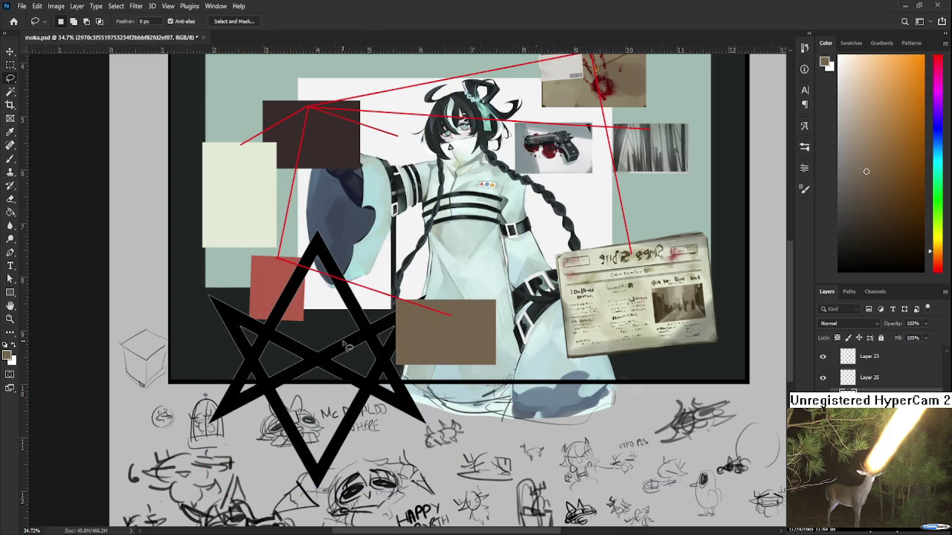
left_click(421, 300)
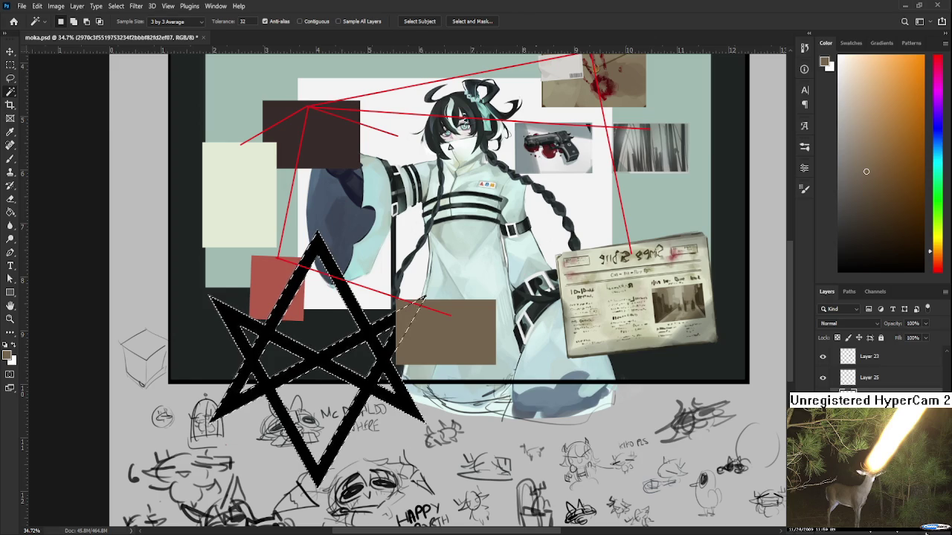
- Add a new empty layer with default colours and a 500 px brush
key("ctrl+shift+alt+n")
key("d")
key("b")
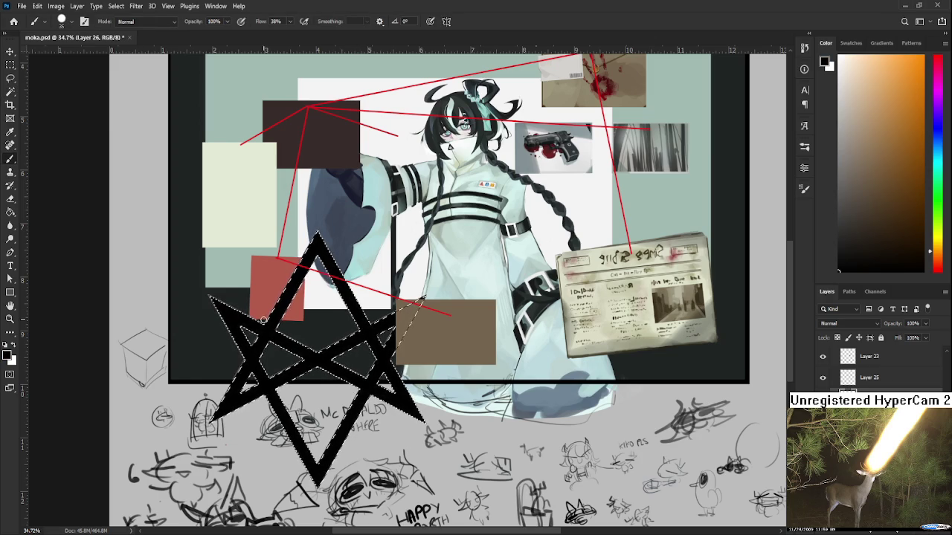
key("bracketright")
key("bracketright")
key("bracketright")
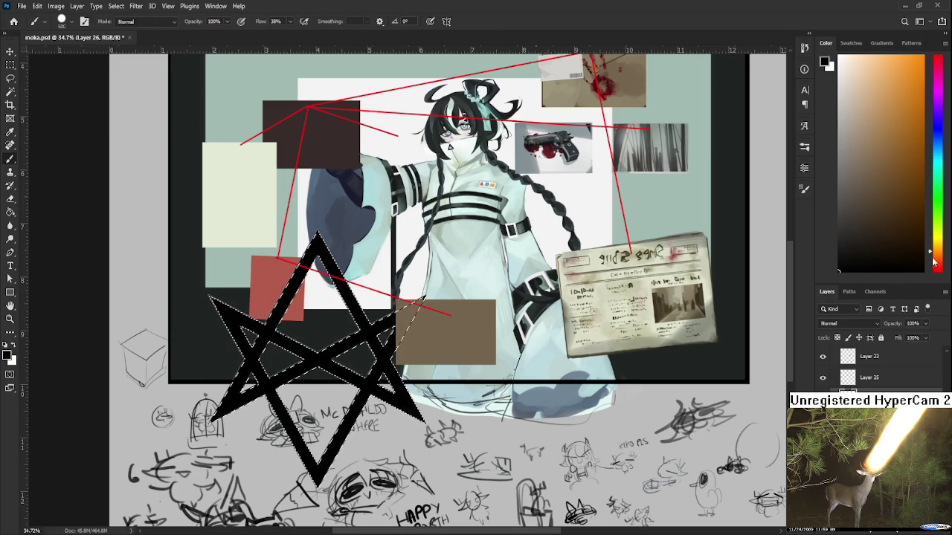
- Paint the selected hexagram dark red and clear the selection
left_click(936, 271)
left_click(908, 213)
left_click(905, 218)
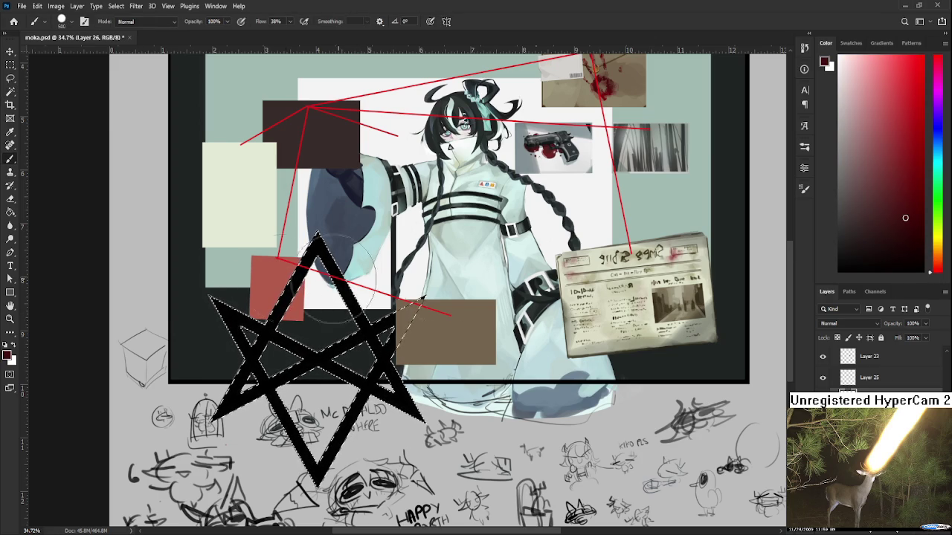
left_click_drag(282, 290, 382, 486)
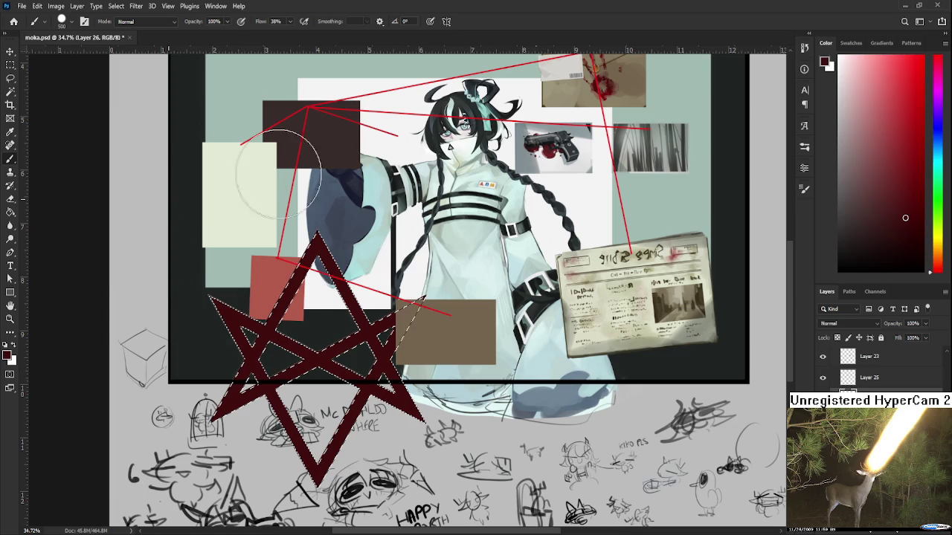
key("l")
key("ctrl+d")
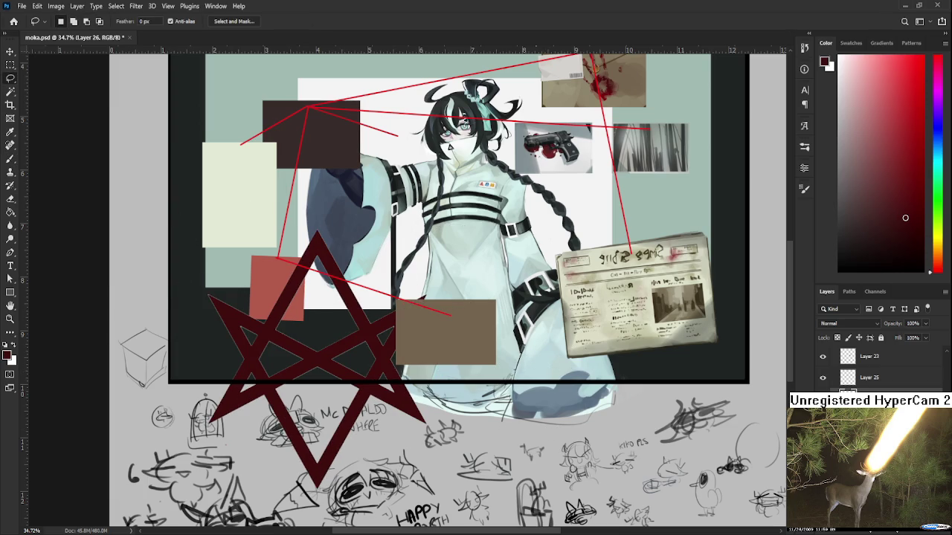
- Make the original hexagram image layer active, with a cancelled transform and an undone duplicate
left_click(877, 399)
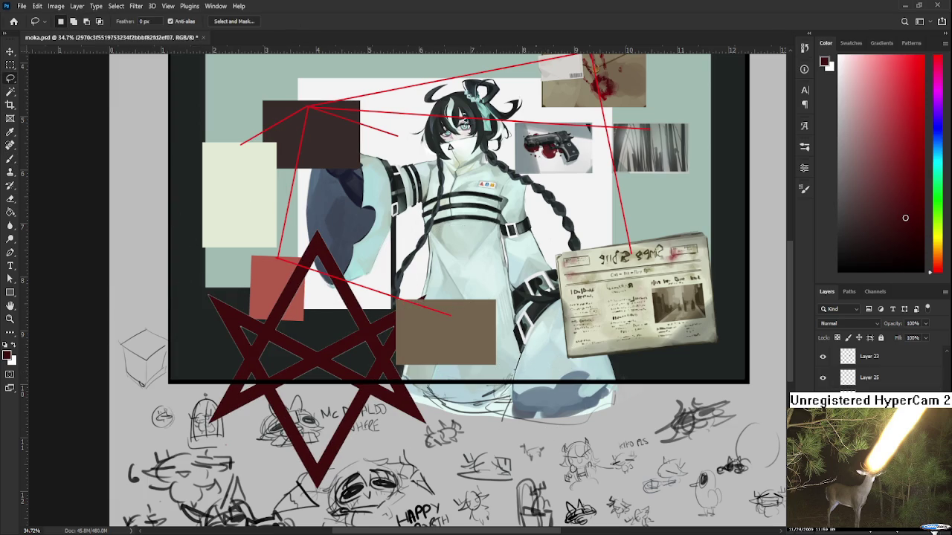
scroll(296, 349, "up", 1, "alt")
key("ctrl+t")
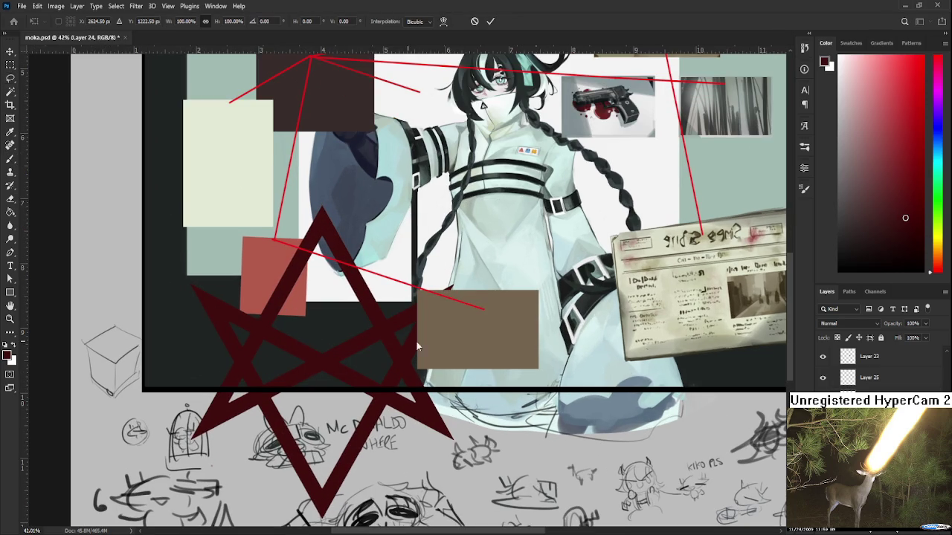
key("Return")
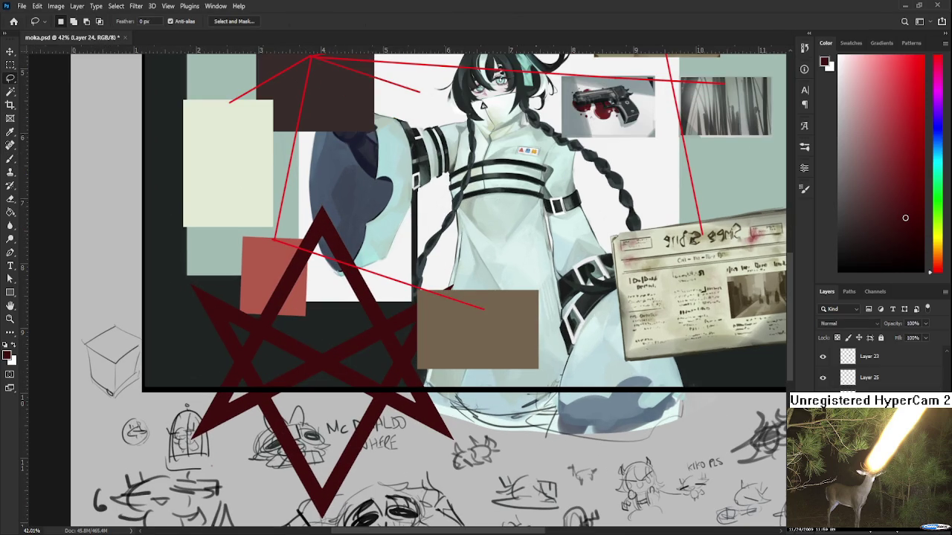
key("ctrl+j")
key("ctrl+z")
scroll(651, 402, "down", 1, "alt")
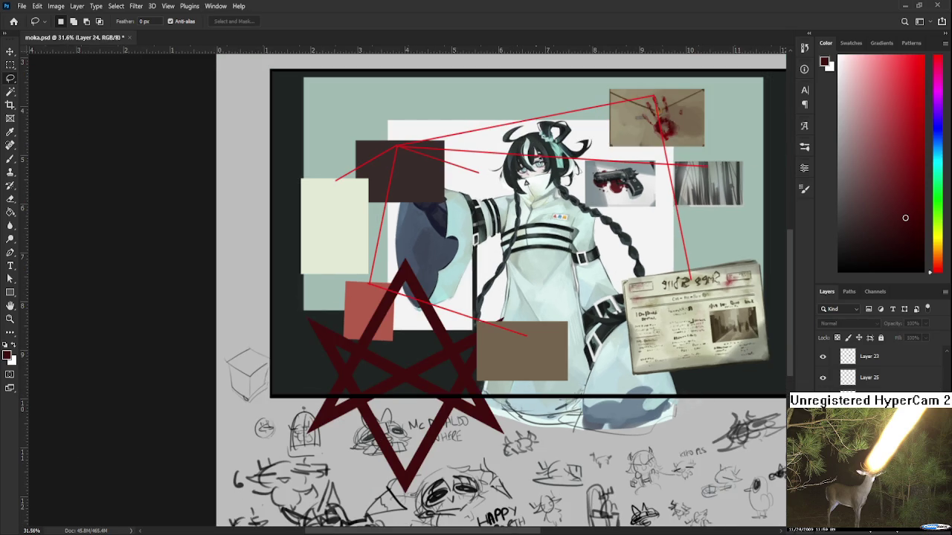
- Shrink the red hexagram on its layer to about a quarter size
key("ctrl+shift+alt+n")
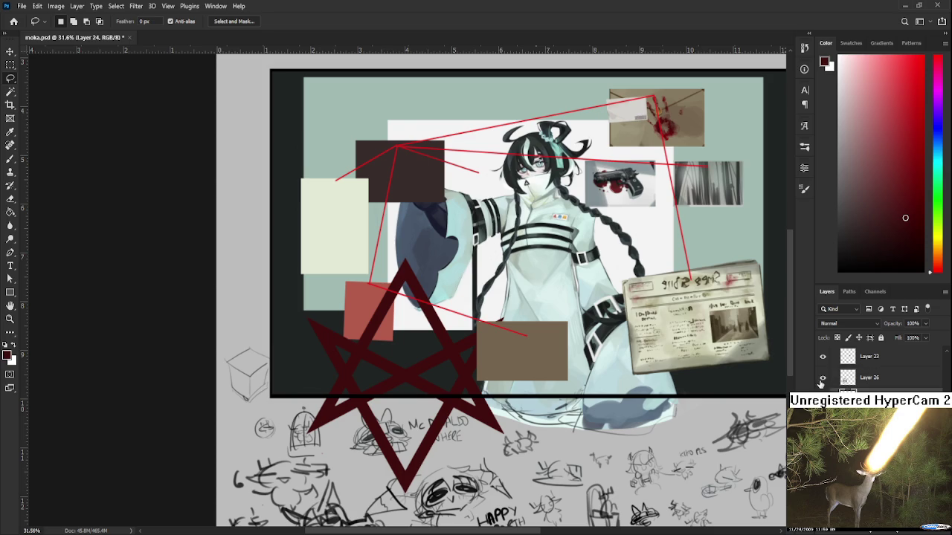
left_click(834, 381)
key("ctrl+t")
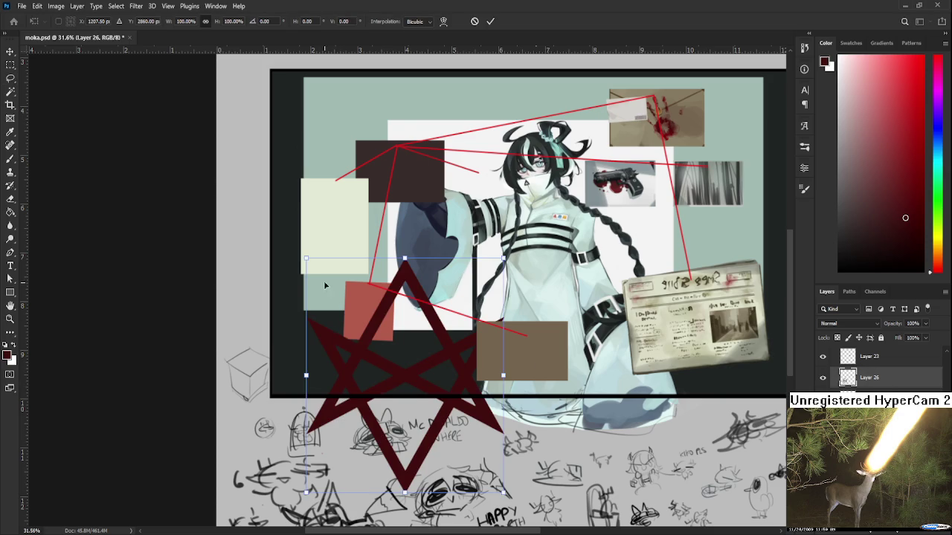
mouse_move(306, 258)
left_mouse_down()
mouse_move(468, 427)
mouse_move(443, 407)
mouse_move(451, 431)
left_mouse_up()
key("Return")
- Toggle the yellow squares and cream/brown rectangle layers to identify them
scroll(877, 368, "down", 3)
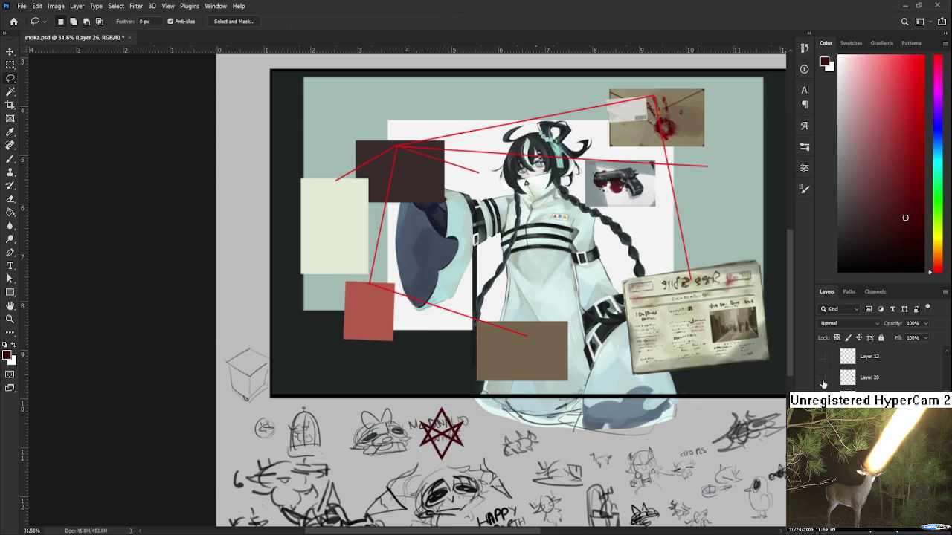
left_click(823, 357)
left_click(823, 357)
scroll(823, 365, "down", 1)
left_click(822, 377)
left_click(822, 378)
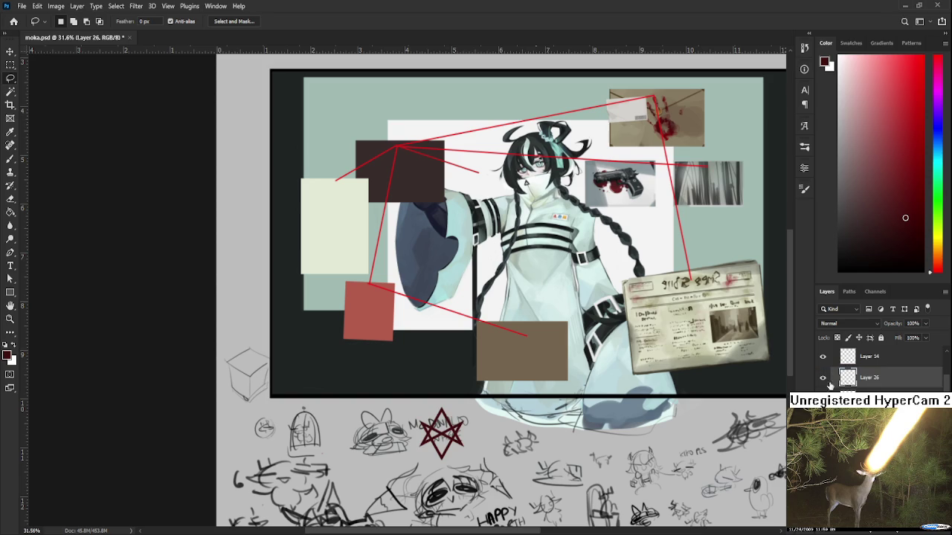
- Move the hexagram into the brown rectangle, scaled to 68% and slightly tilted
key("v")
left_click_drag(449, 433, 530, 355)
key("ctrl+t")
scroll(530, 355, "up", 2, "alt")
scroll(529, 356, "up", 2)
scroll(530, 356, "up", 2)
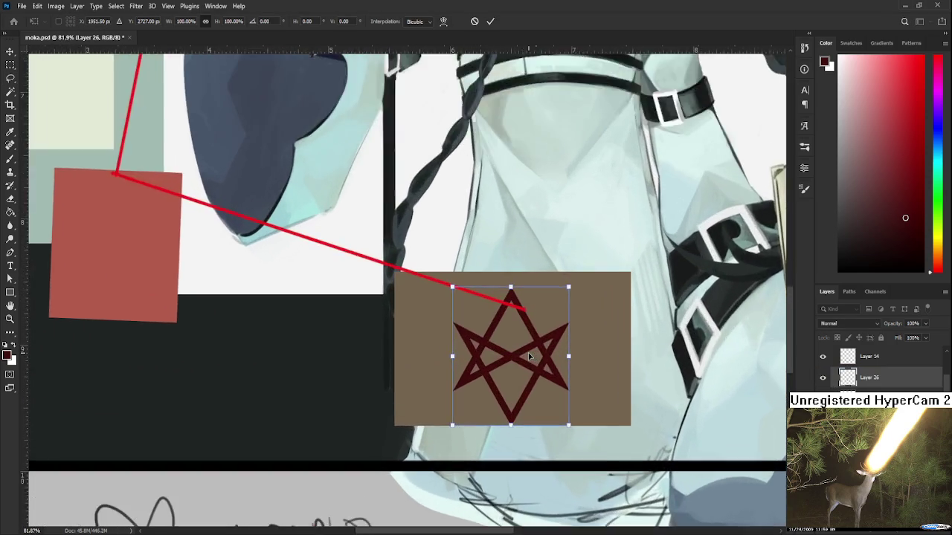
scroll(530, 355, "up", 2)
mouse_move(588, 262)
left_mouse_down()
mouse_move(543, 322)
mouse_move(568, 365)
left_mouse_up()
left_click_drag(478, 409, 507, 361)
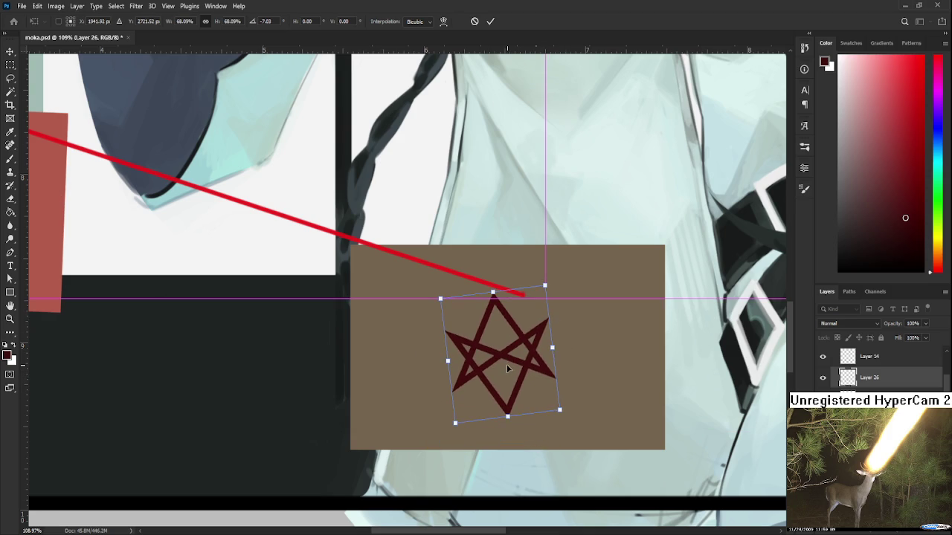
mouse_move(601, 422)
left_mouse_down()
mouse_move(607, 395)
mouse_move(564, 387)
left_mouse_up()
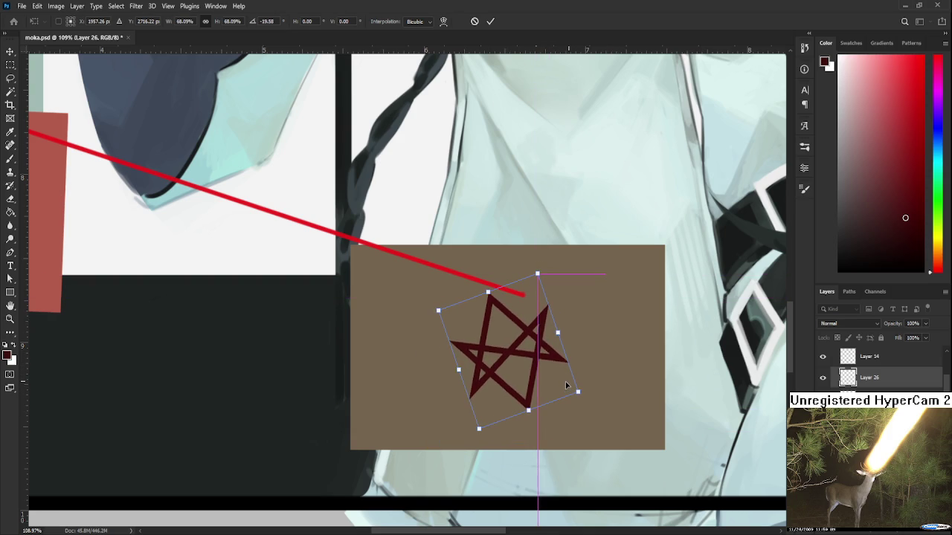
key("Return")
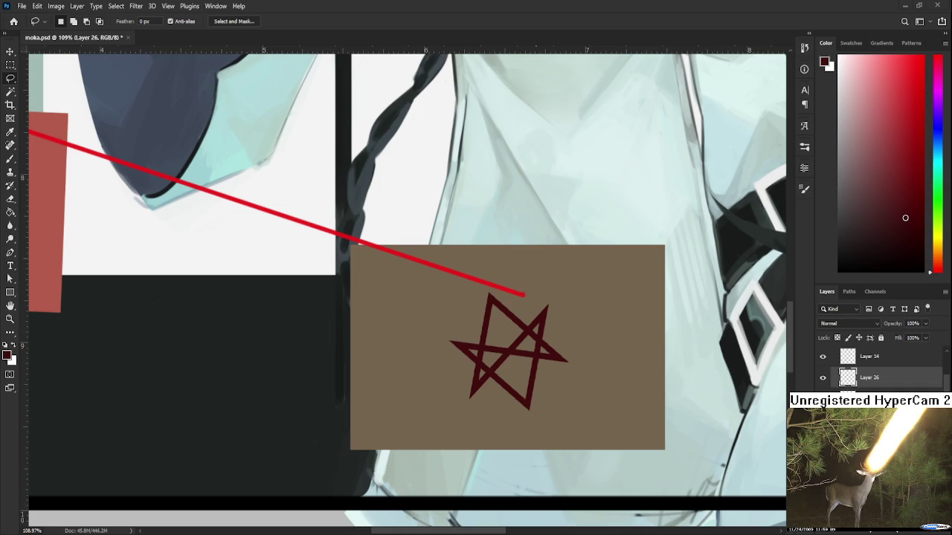
scroll(552, 306, "down", 1)
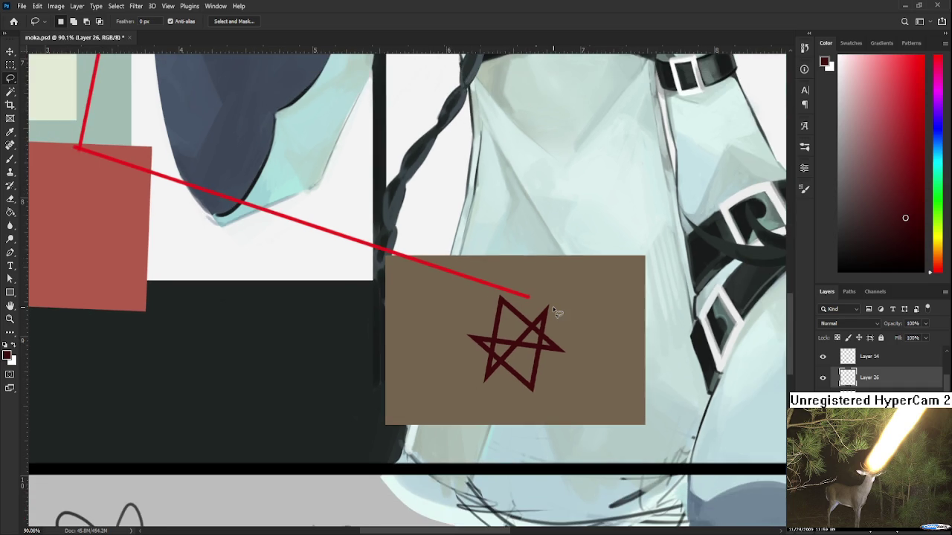
- Switch to the Brush, sample a light collage colour, and make the card's background layer active
scroll(552, 306, "down", 1)
scroll(554, 311, "down", 2)
scroll(554, 311, "down", 2)
scroll(561, 311, "down", 1)
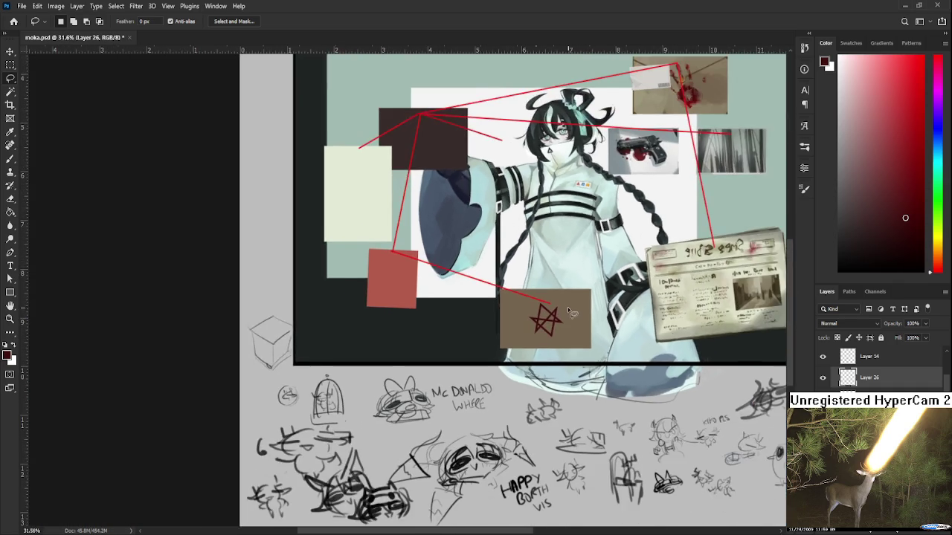
scroll(569, 311, "down", 1)
scroll(569, 309, "up", 1)
scroll(568, 309, "up", 1)
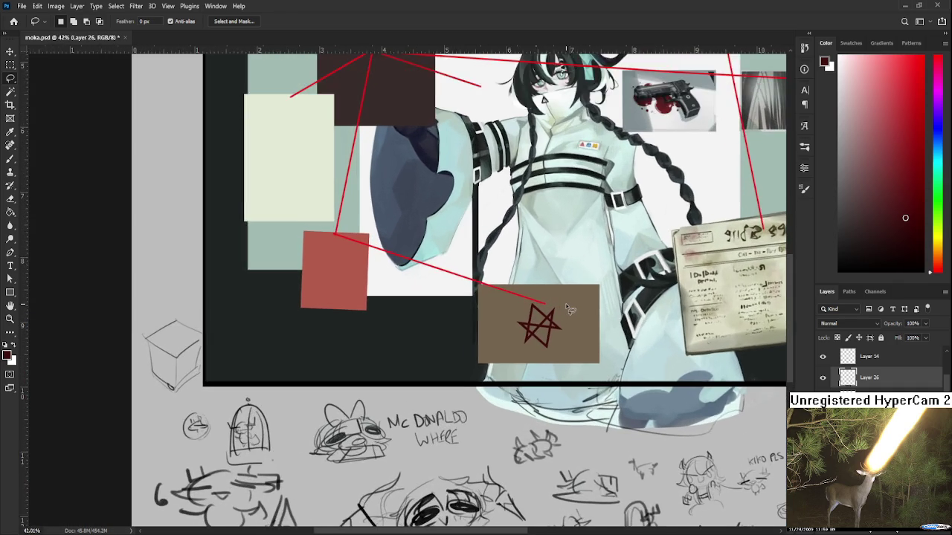
scroll(569, 309, "up", 1)
scroll(569, 309, "up", 1)
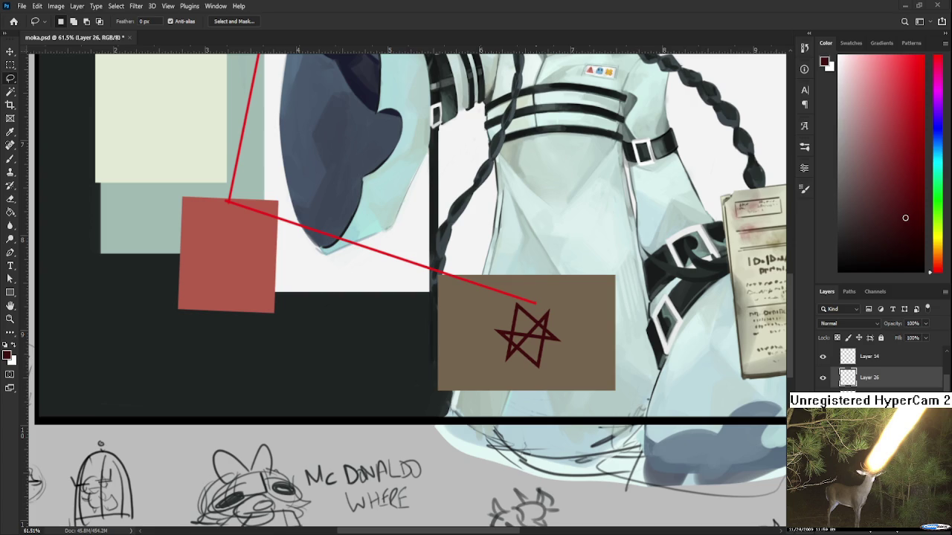
key("b")
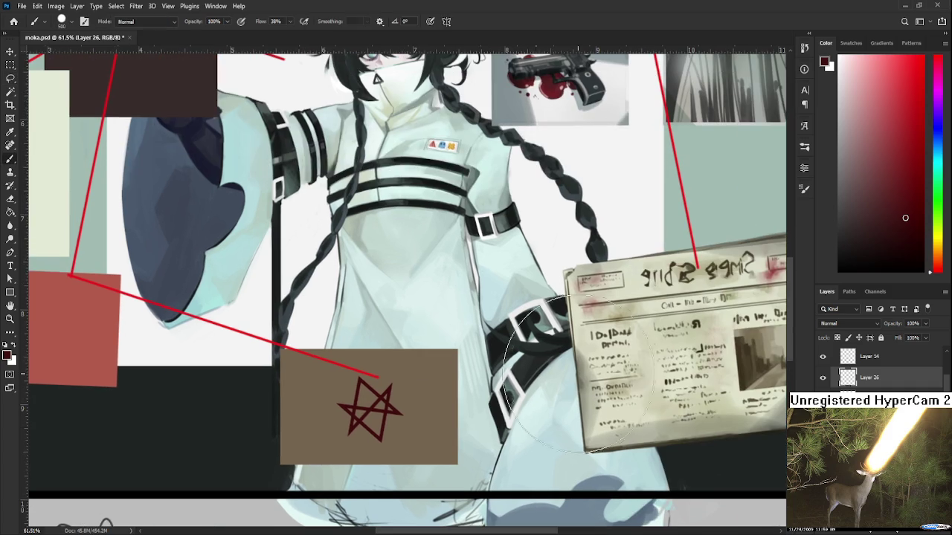
left_click(578, 304, "alt")
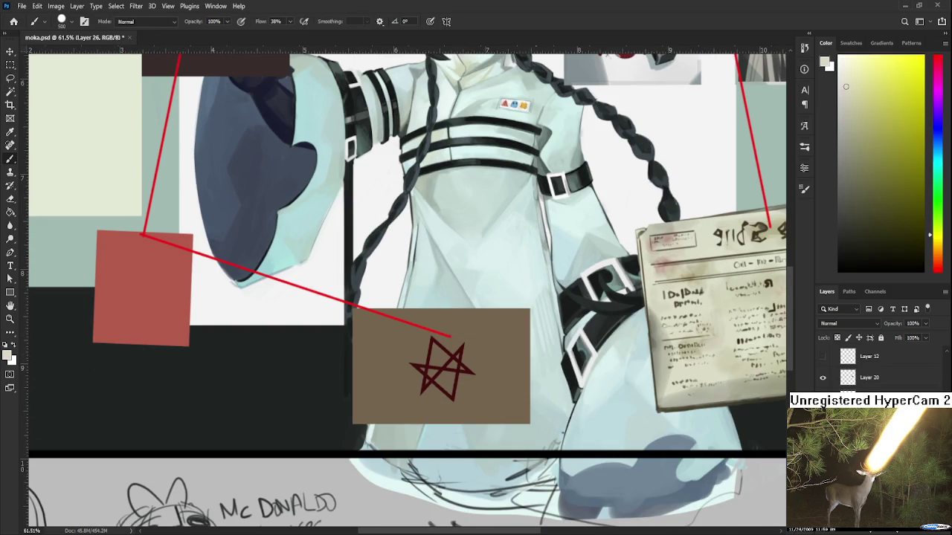
scroll(870, 368, "up", 2)
left_click(823, 394)
left_click(823, 394)
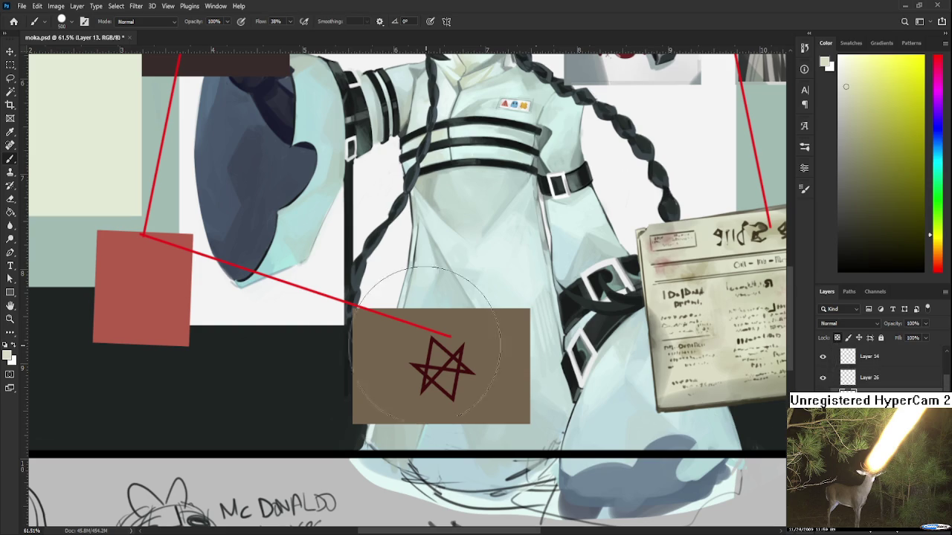
- Sample beige and cream tones with a smaller brush and lighten the card's left edge
scroll(431, 467, "down", 4)
scroll(430, 467, "up", 1)
left_click(572, 104, "alt")
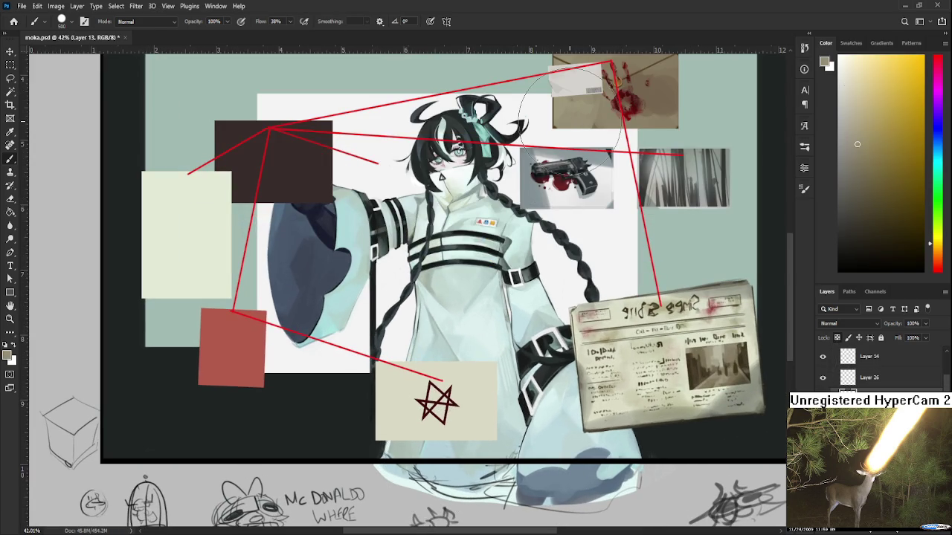
key("bracketleft")
key("bracketleft")
key("bracketleft")
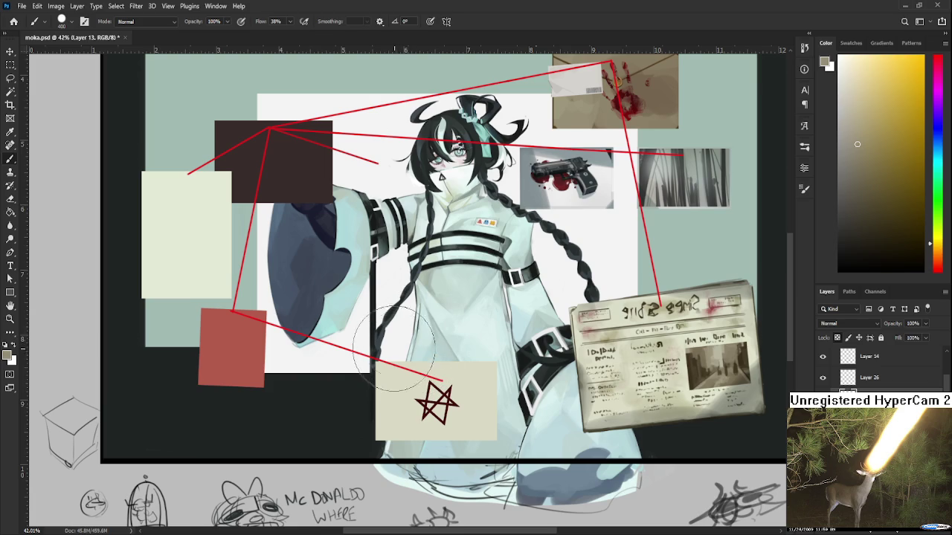
left_click(383, 376, "alt")
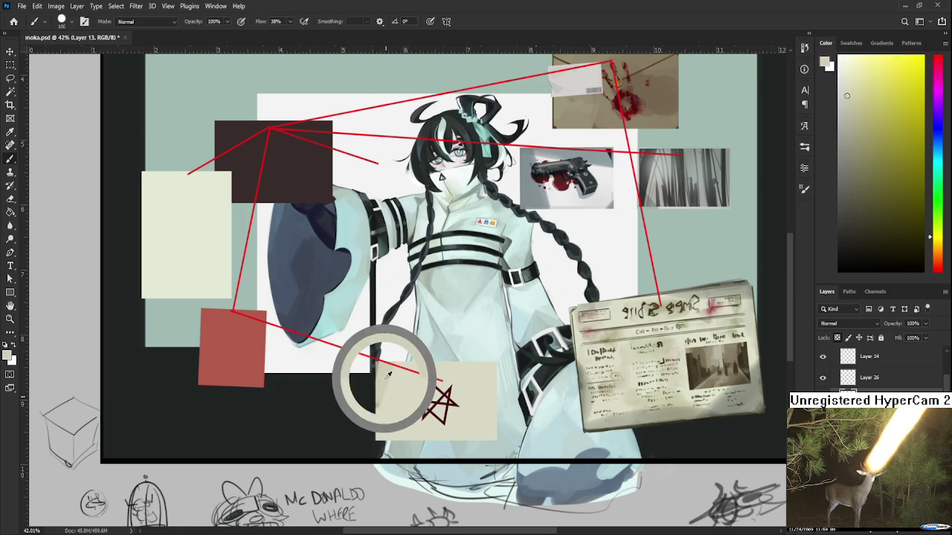
left_click(386, 407, "alt")
left_click(417, 393, "alt")
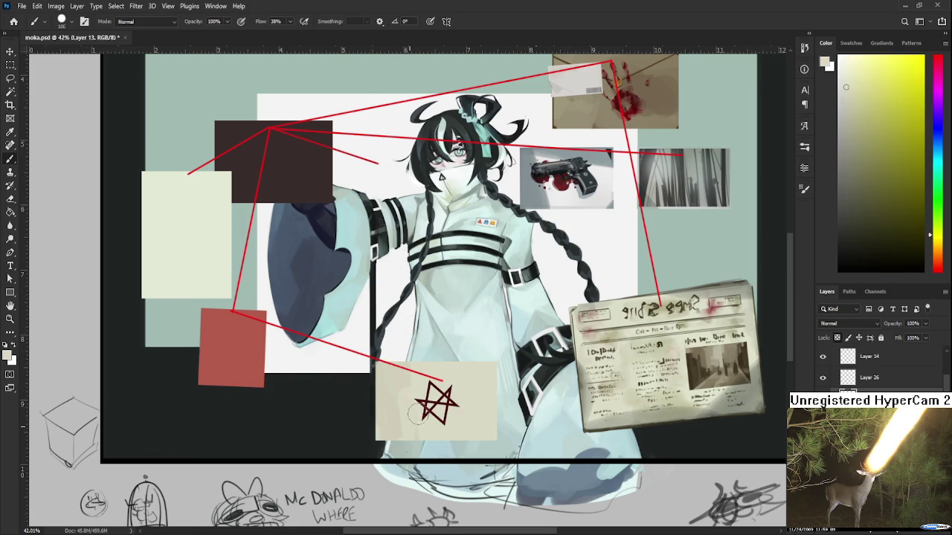
left_click(406, 393, "alt")
- Sample further cream shades and dab mottled shading across the star card
left_click(415, 401, "alt")
left_click(468, 393, "alt")
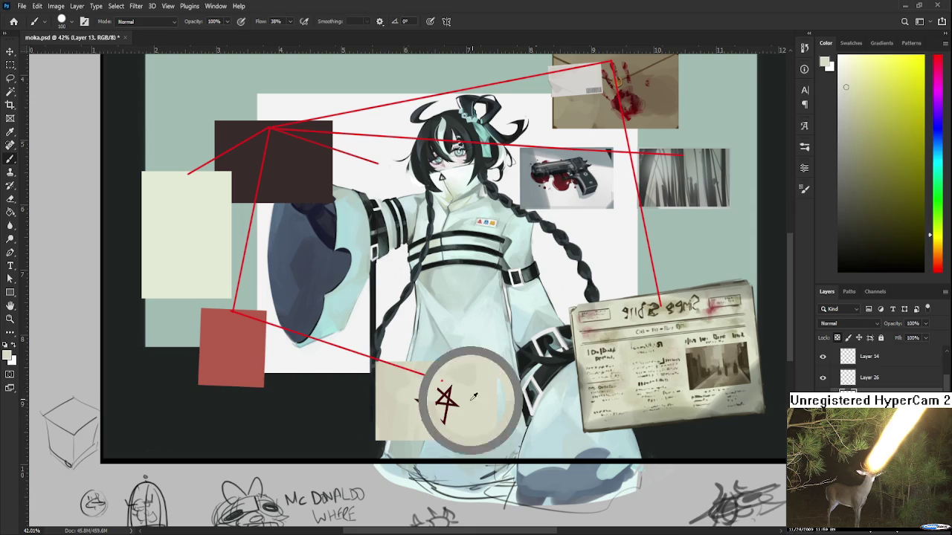
left_click(448, 369, "alt")
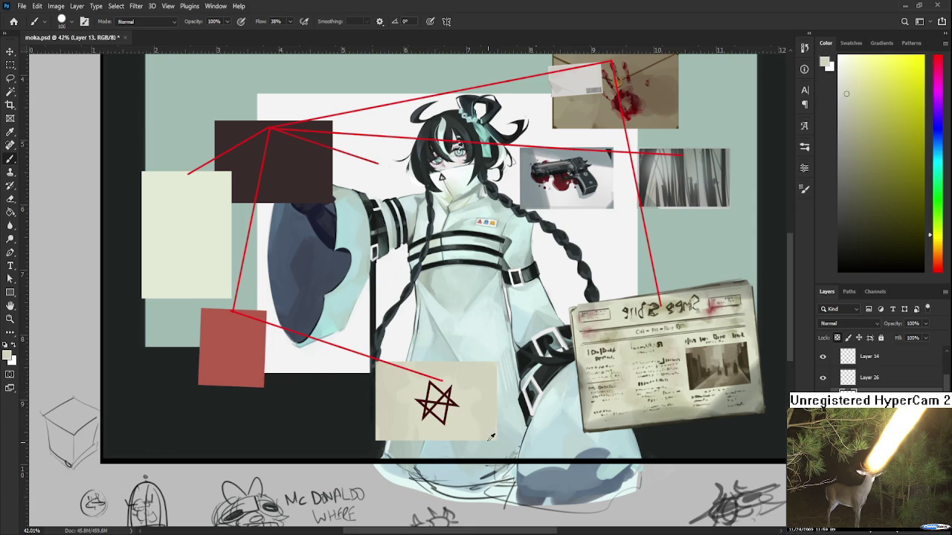
left_click(491, 402, "alt")
left_click_drag(448, 437, 459, 393)
left_click(467, 379, "alt")
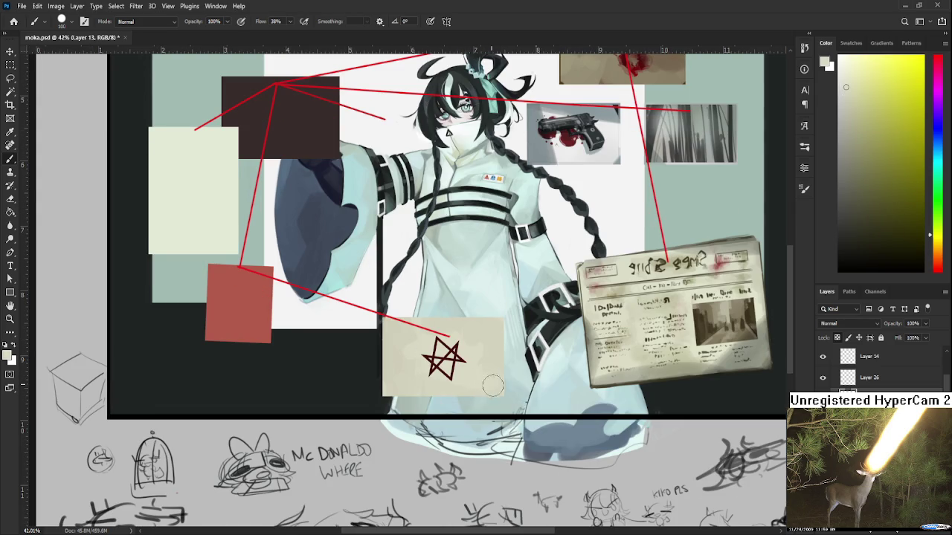
left_click(509, 362, "alt")
- Check the card without the hexagram, then reactivate the hexagram layer with default black colour
left_click(823, 378)
left_click(834, 378)
key("d")
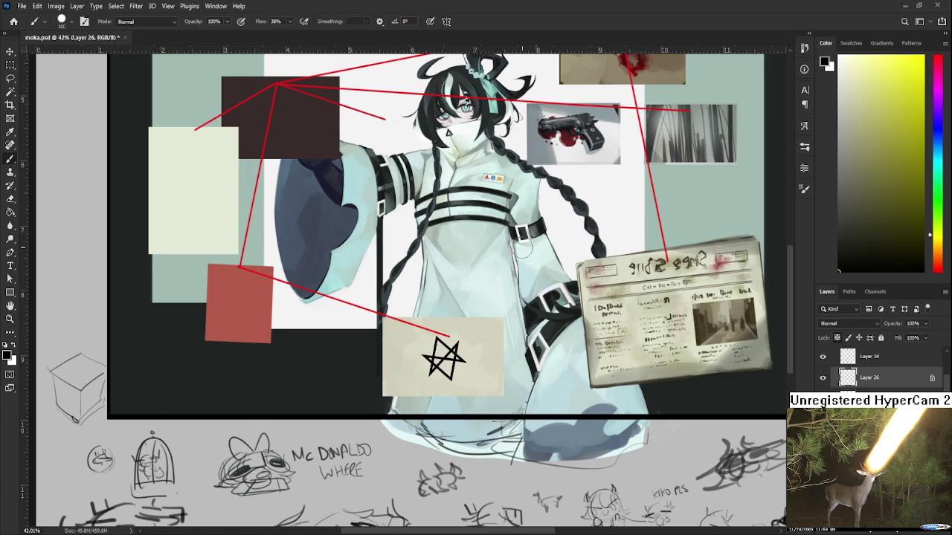
scroll(481, 335, "up", 2)
scroll(482, 335, "up", 1)
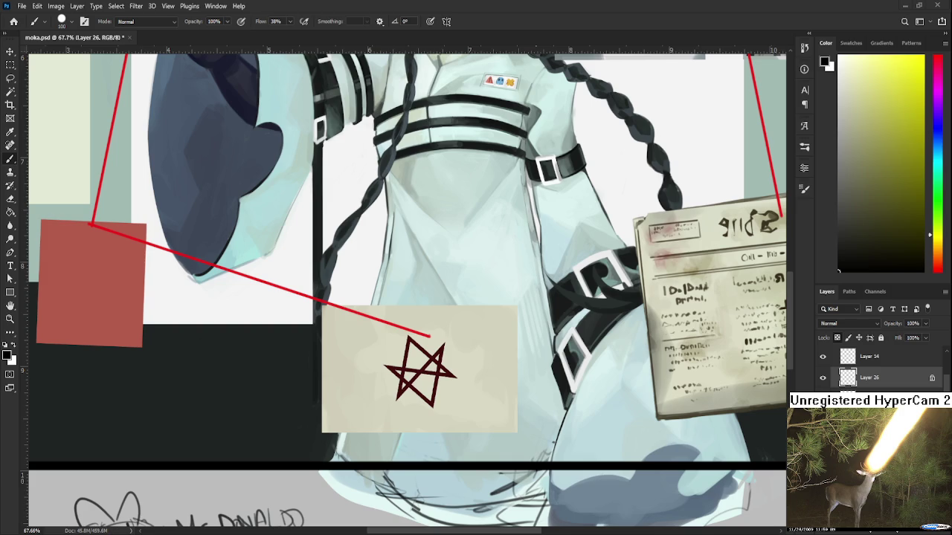
- Alt-click the hexagram to make its dark red the foreground colour
scroll(372, 357, "down", 1)
scroll(382, 342, "down", 1)
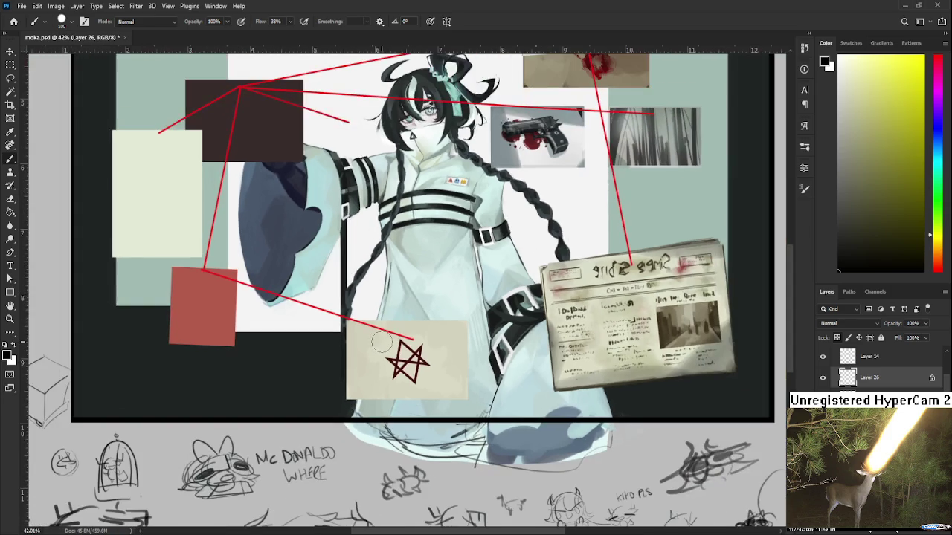
scroll(381, 342, "up", 2)
scroll(381, 342, "up", 1)
left_click(521, 350, "alt")
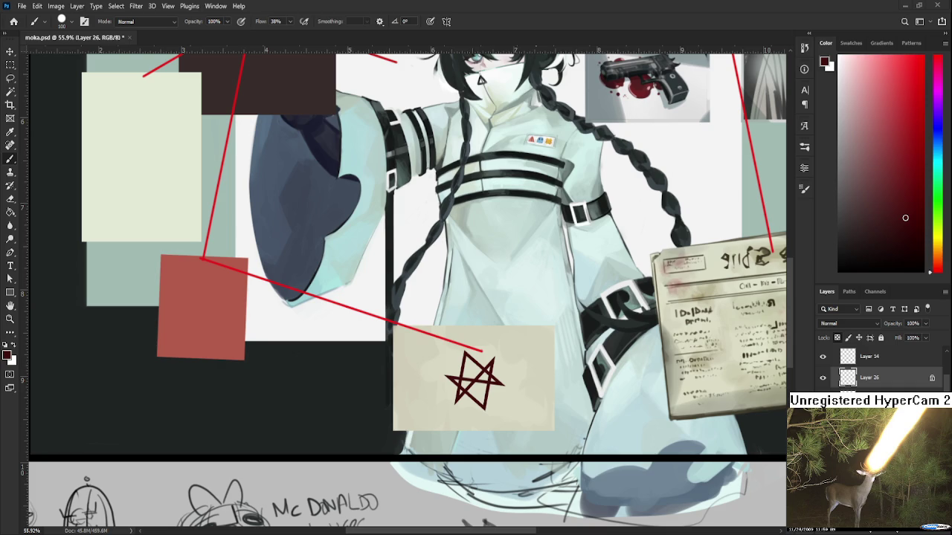
scroll(446, 269, "down", 5)
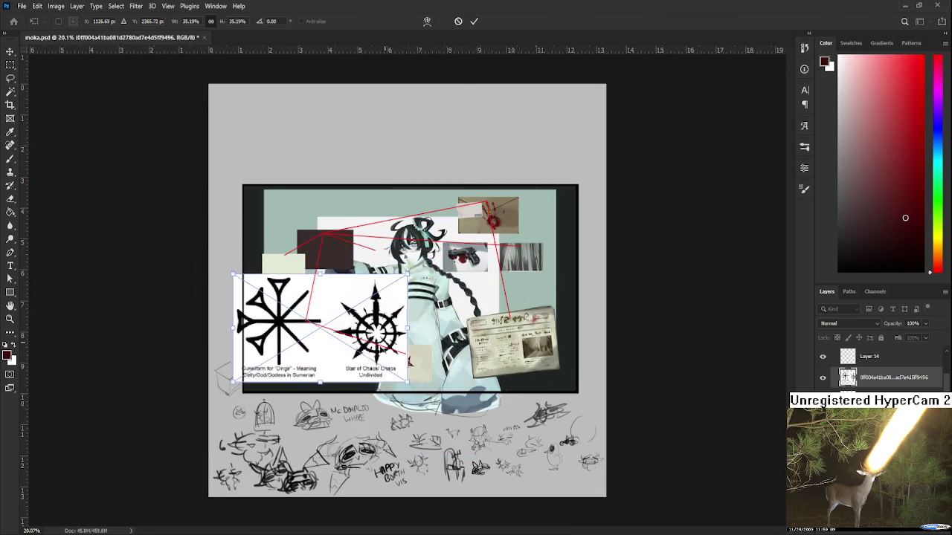
- Scale the placed symbols image to about 35% and position it above the collage
left_click_drag(629, 136, 423, 272)
left_click_drag(370, 358, 426, 172)
key("Return")
key("b")
scroll(410, 193, "up", 2)
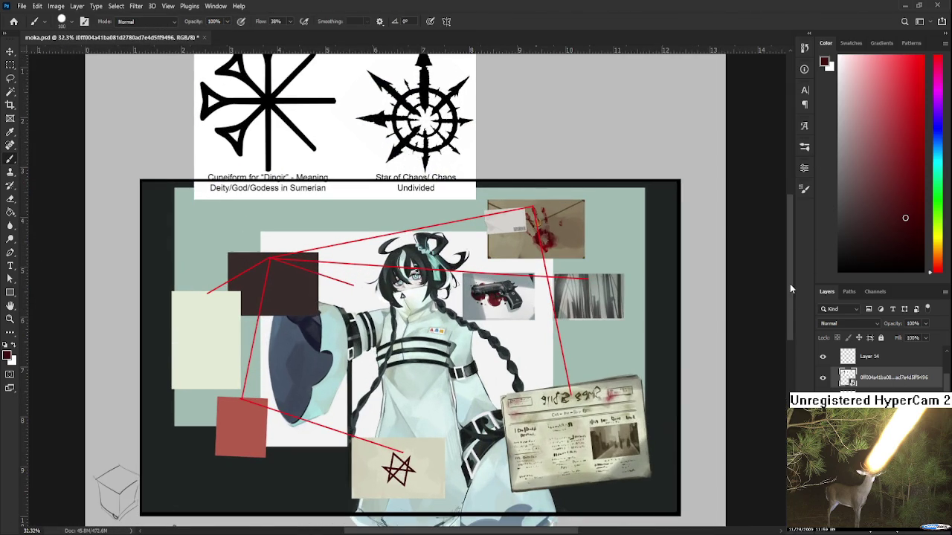
- Cut the Star of Chaos out of the reference with a rectangular selection
key("w")
left_click(352, 155)
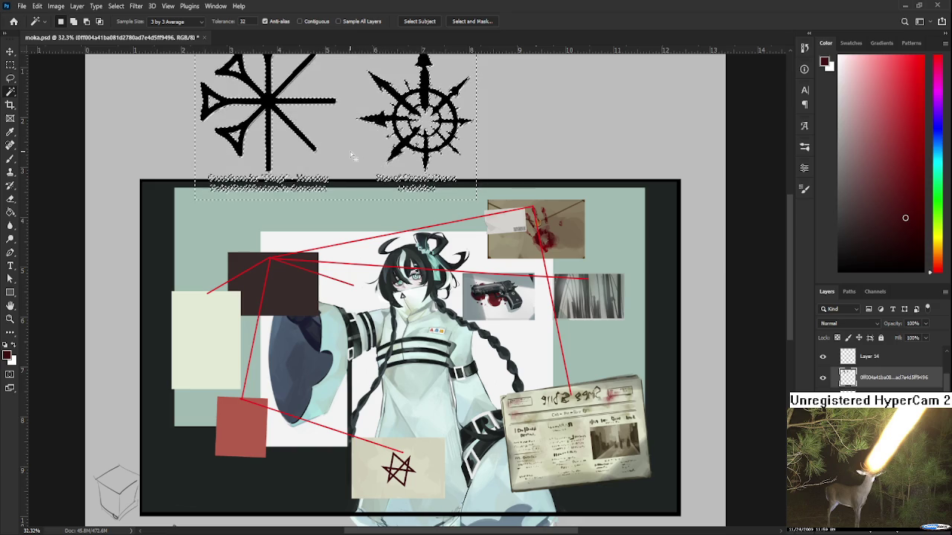
key("ctrl+d")
key("m")
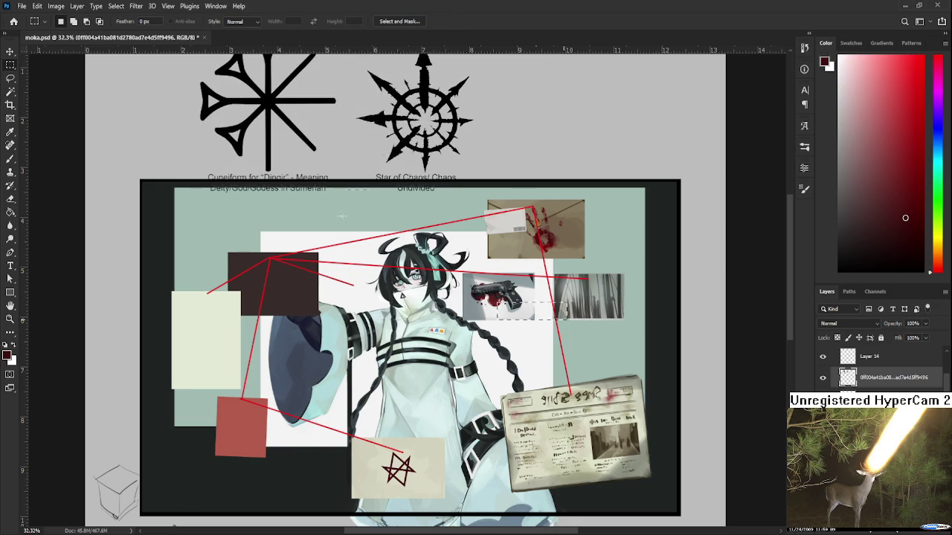
left_click_drag(567, 321, 180, 178)
scroll(375, 221, "up", 5)
left_click_drag(324, 205, 484, 365)
key("ctrl+x")
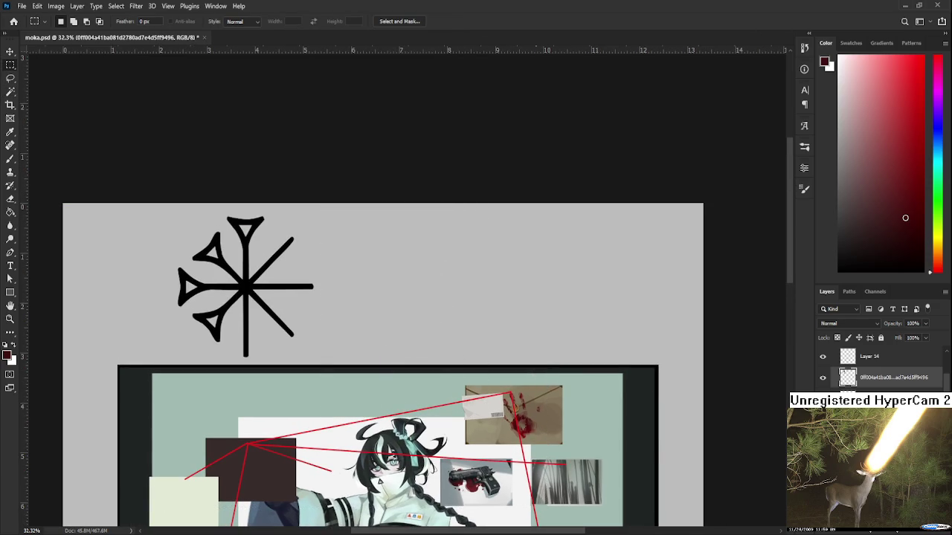
- Copy the black cuneiform Dingir sign onto its own new Layer 27
left_click(822, 378)
left_click(822, 377)
key("w")
left_click(281, 255)
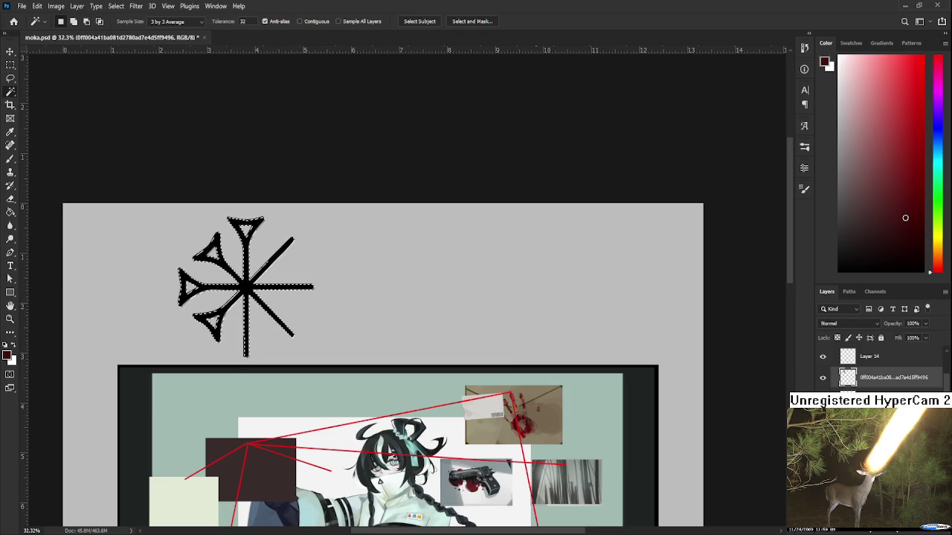
key("ctrl+j")
scroll(403, 336, "down", 5)
scroll(402, 336, "up", 1, "alt")
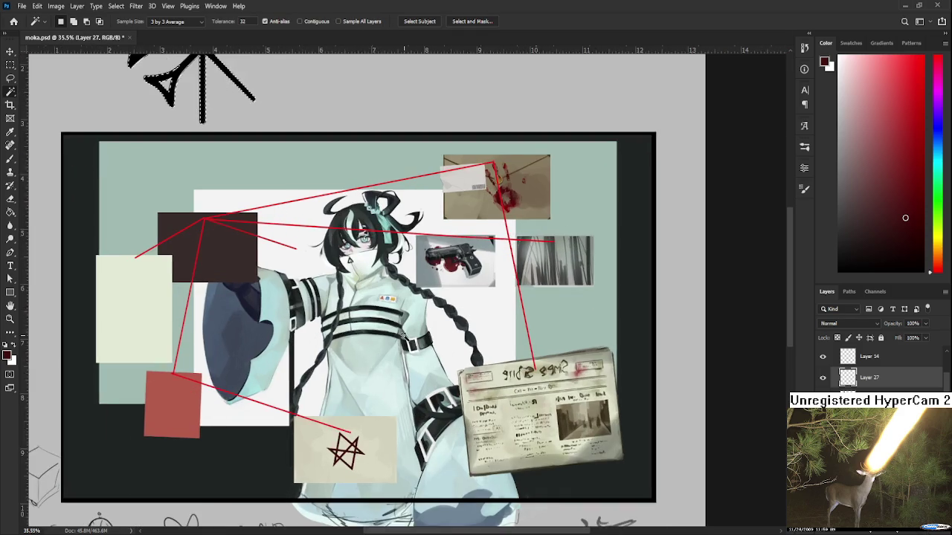
- Move the sign's outline onto the figure and fill it with a sampled dark red brush
scroll(402, 336, "down", 2, "alt")
mouse_move(245, 113)
left_mouse_down()
mouse_move(383, 389)
mouse_move(390, 364)
left_mouse_up()
key("b")
left_click(890, 213)
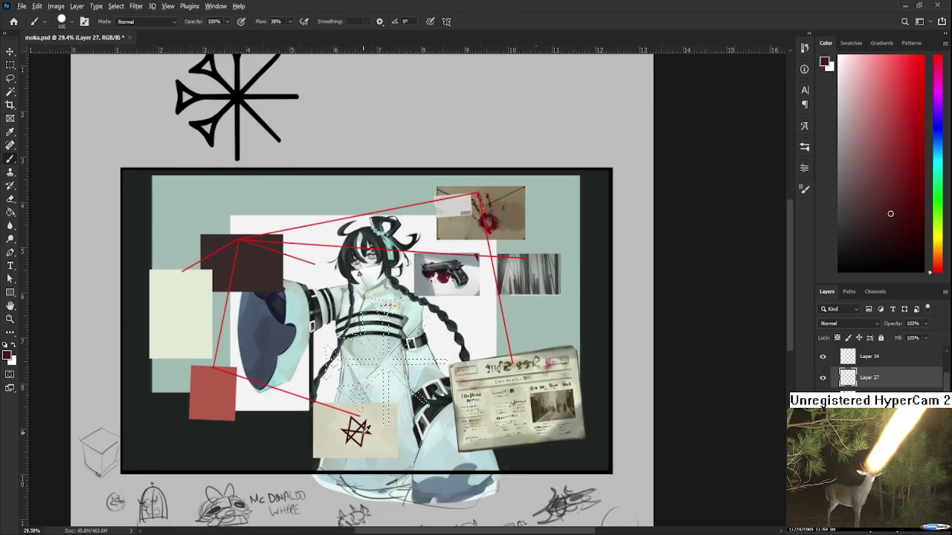
left_click(352, 421, "alt")
left_click_drag(385, 380, 387, 427)
left_click_drag(350, 394, 364, 413)
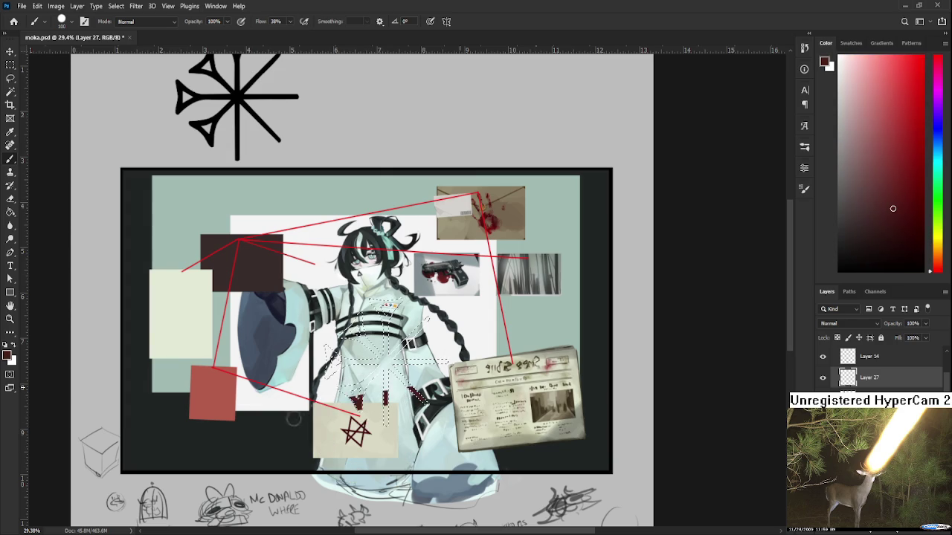
key("bracketright")
key("bracketright")
key("bracketright")
left_click_drag(382, 349, 469, 286)
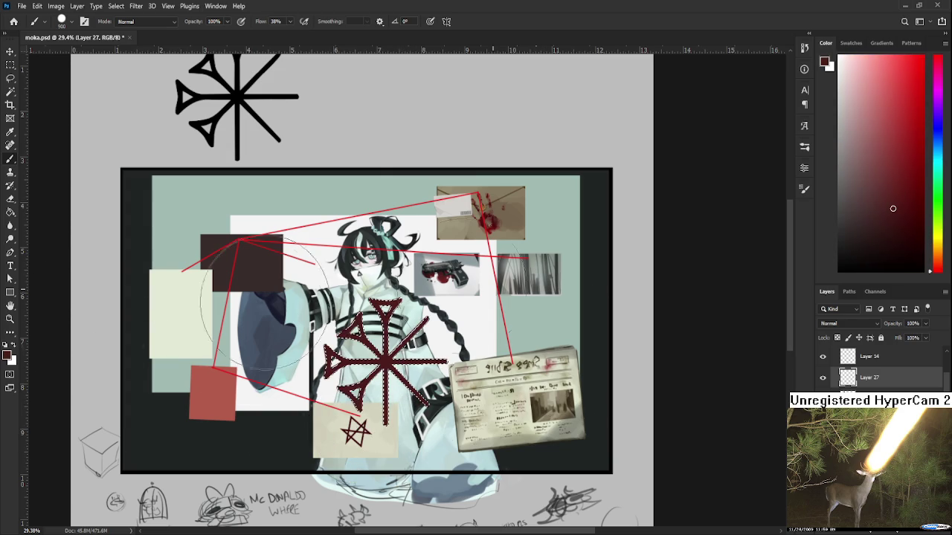
- Deselect, then shrink the red sigil onto the star card and position it over the star
scroll(439, 420, "up", 1)
key("l")
key("ctrl+d")
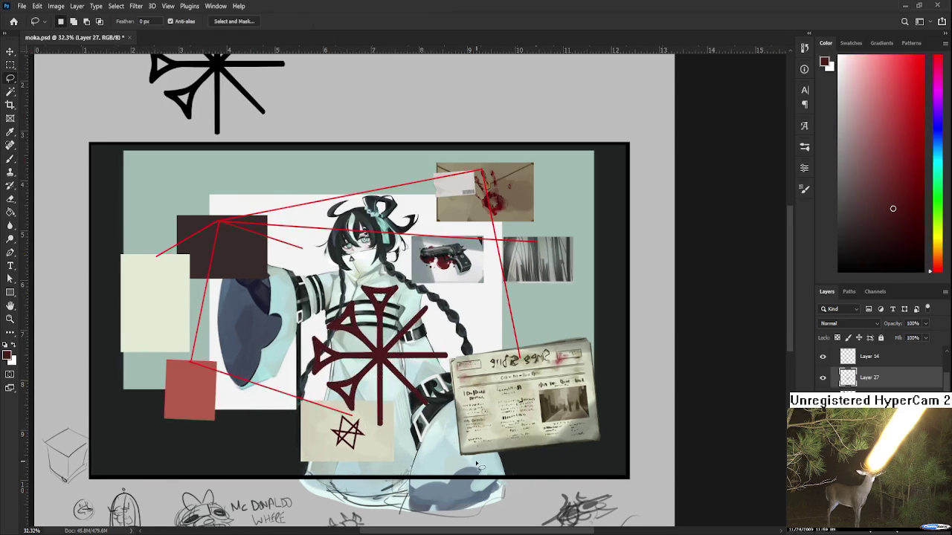
scroll(479, 466, "up", 1)
key("alt+bracketleft")
key("alt+bracketright")
key("ctrl+t")
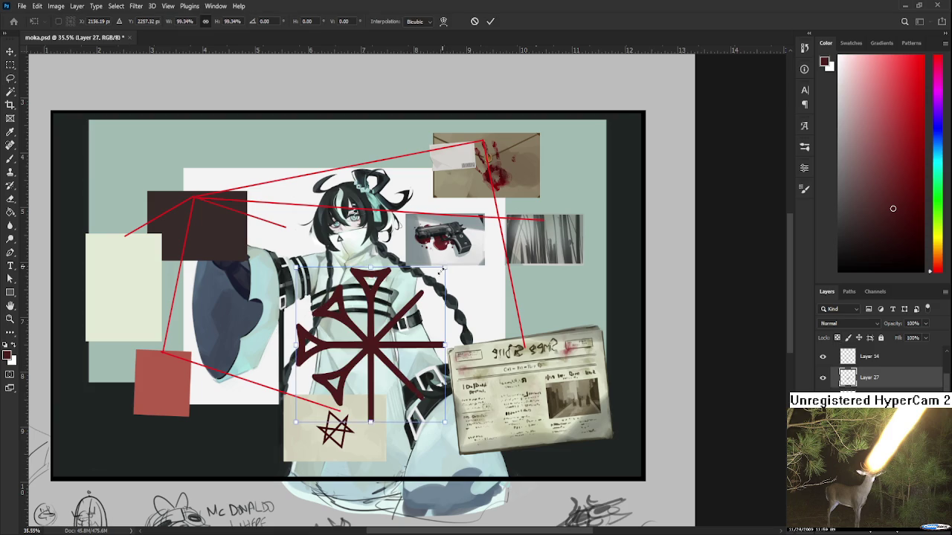
mouse_move(443, 266)
left_mouse_down()
mouse_move(320, 388)
mouse_move(339, 430)
left_mouse_up()
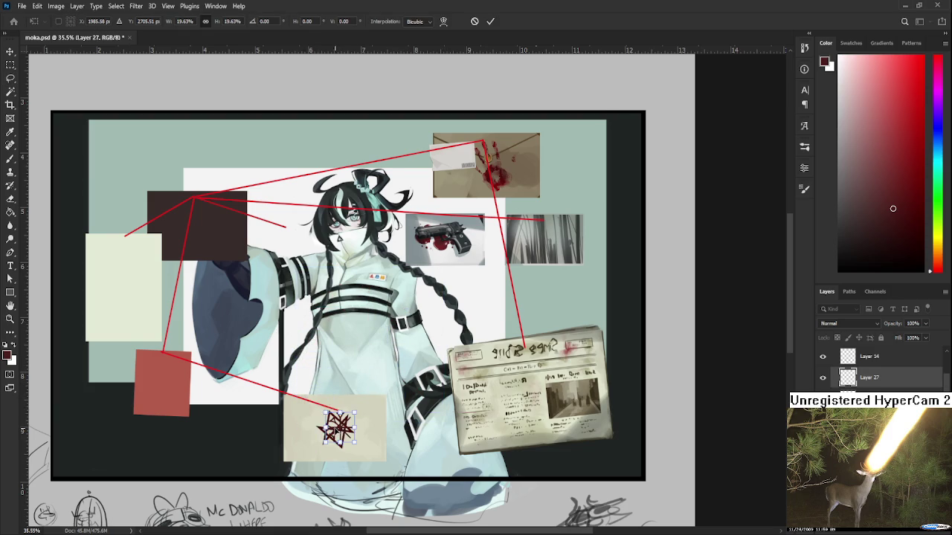
scroll(338, 430, "up", 1)
scroll(339, 430, "up", 1)
scroll(336, 435, "up", 1)
scroll(338, 431, "up", 1)
mouse_move(379, 405)
left_mouse_down()
mouse_move(394, 398)
mouse_move(375, 403)
mouse_move(386, 387)
left_mouse_up()
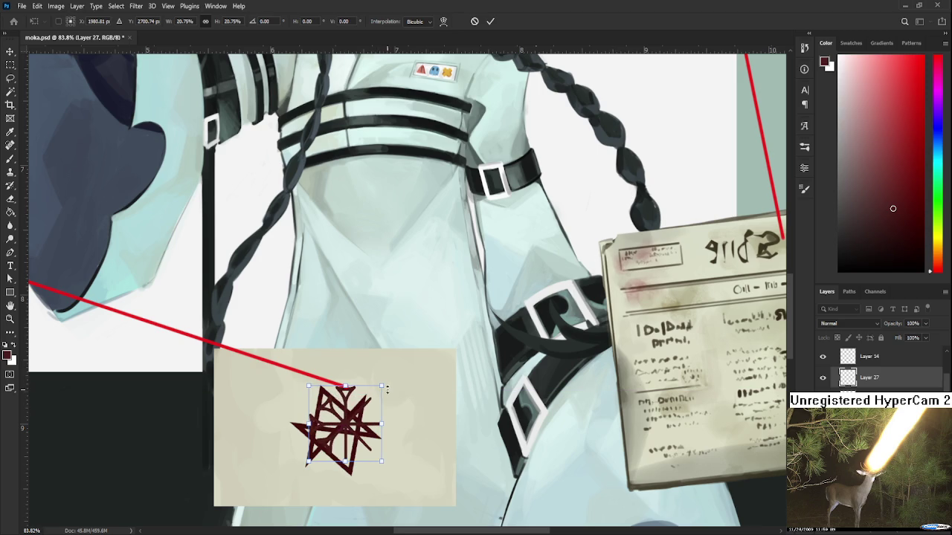
- Fade the sigil to 47% opacity, nudge it over the star, and apply the transform
key("8")
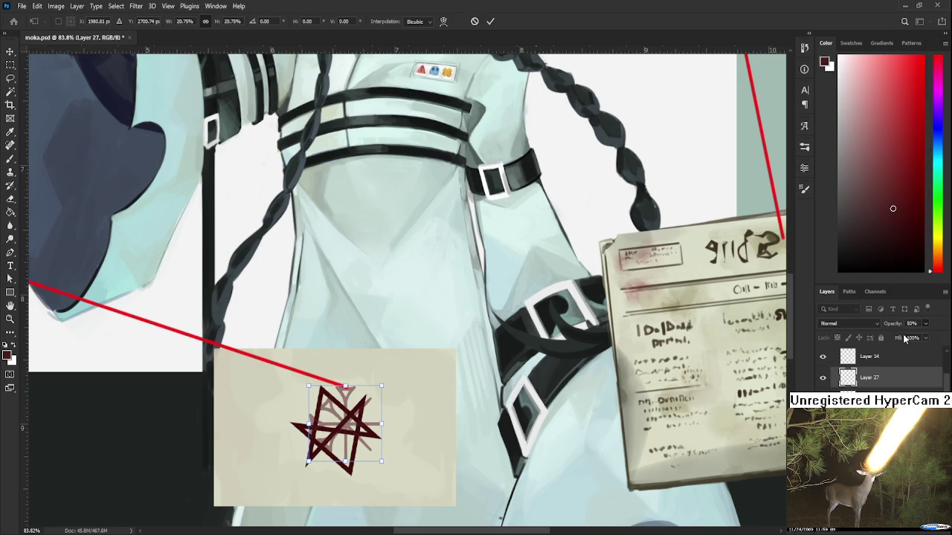
key("4")
key("7")
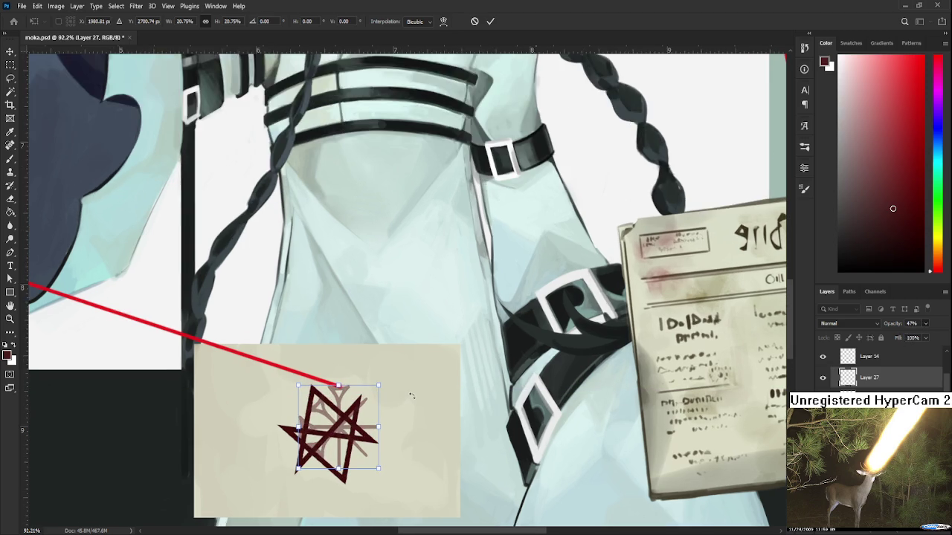
scroll(331, 431, "up", 1)
scroll(331, 432, "up", 1)
mouse_move(329, 431)
left_mouse_down()
mouse_move(320, 439)
mouse_move(328, 440)
left_mouse_up()
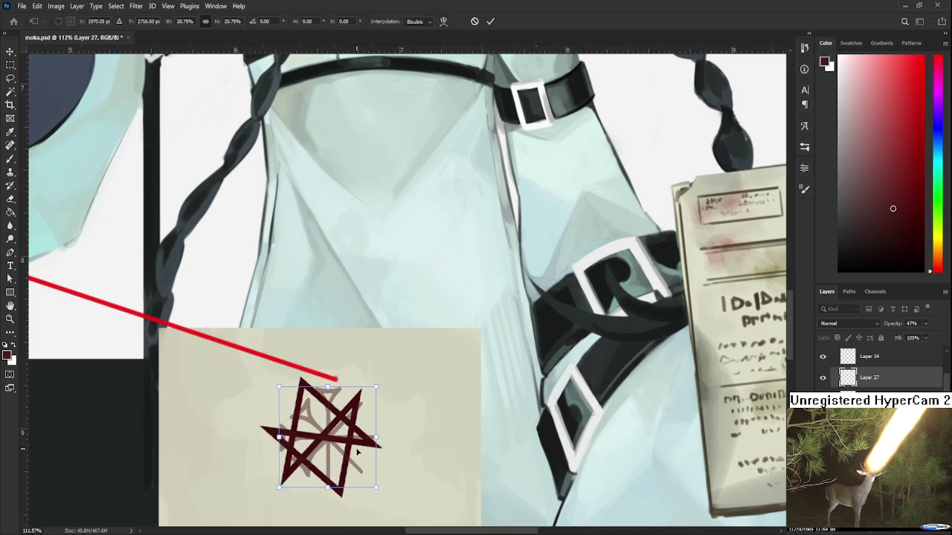
key("Return")
scroll(446, 439, "down", 2)
key("ctrl+z")
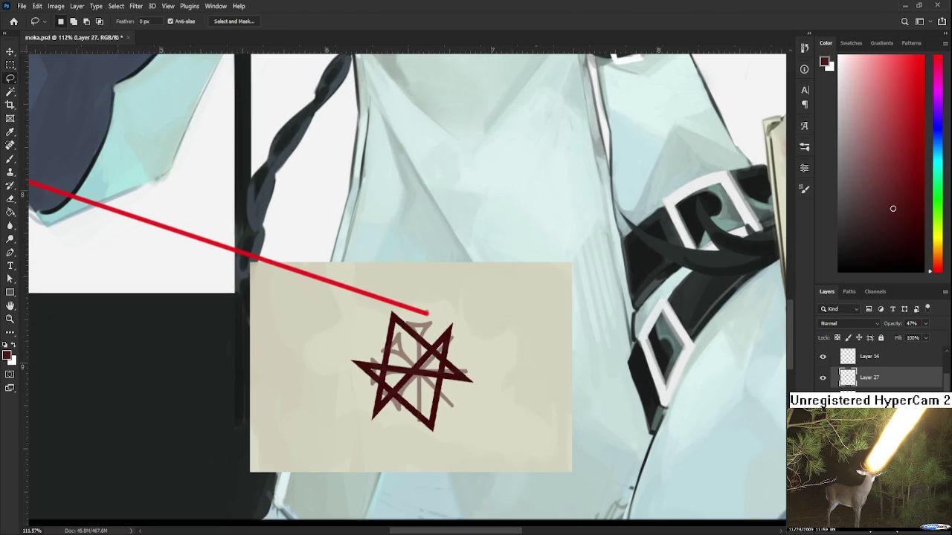
- Rotate the star clockwise and scale it down to about 60%
key("ctrl+shift+z")
key("ctrl+t")
left_click_drag(536, 362, 531, 383)
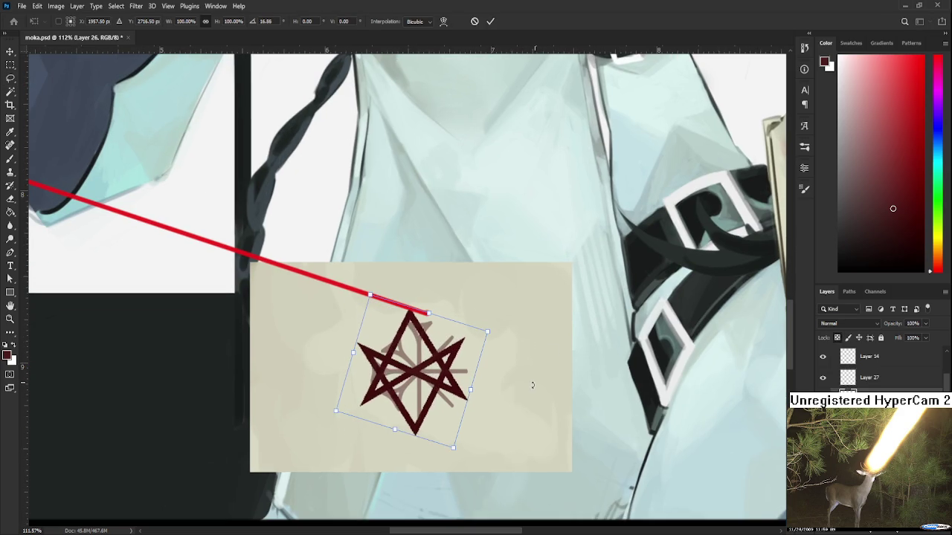
left_click_drag(445, 385, 449, 380)
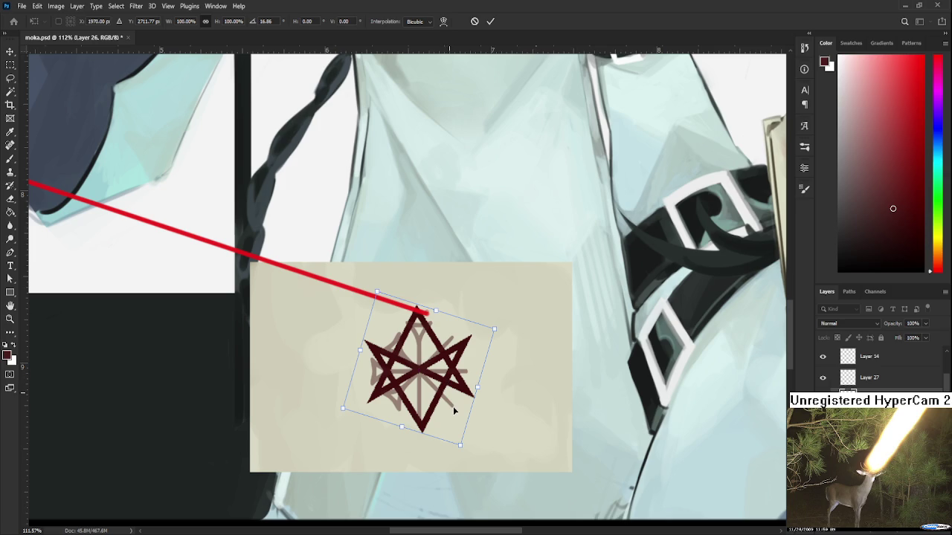
left_click_drag(492, 328, 455, 353)
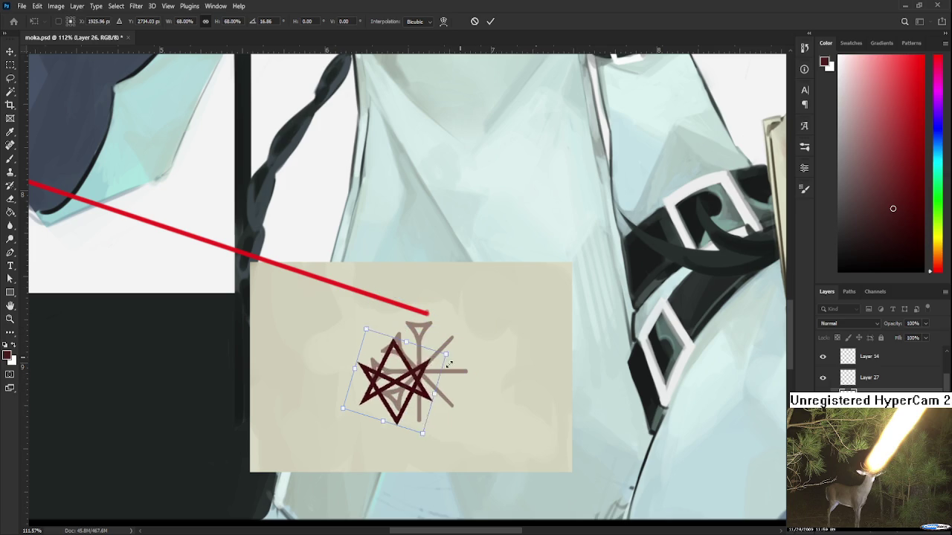
left_click_drag(413, 394, 429, 388)
left_click_drag(433, 384, 433, 384)
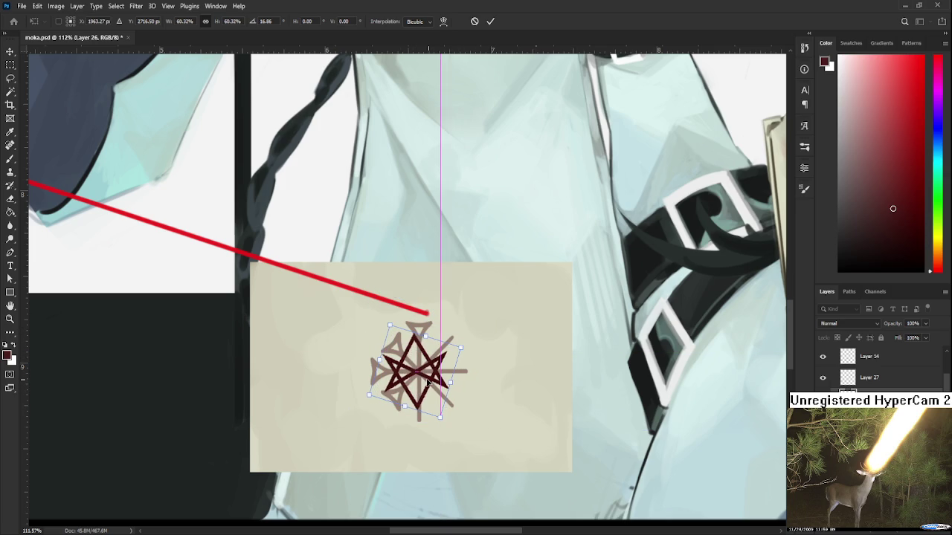
- Nudge the star into place, tilt it to about 22°, and apply the transform
key("Left")
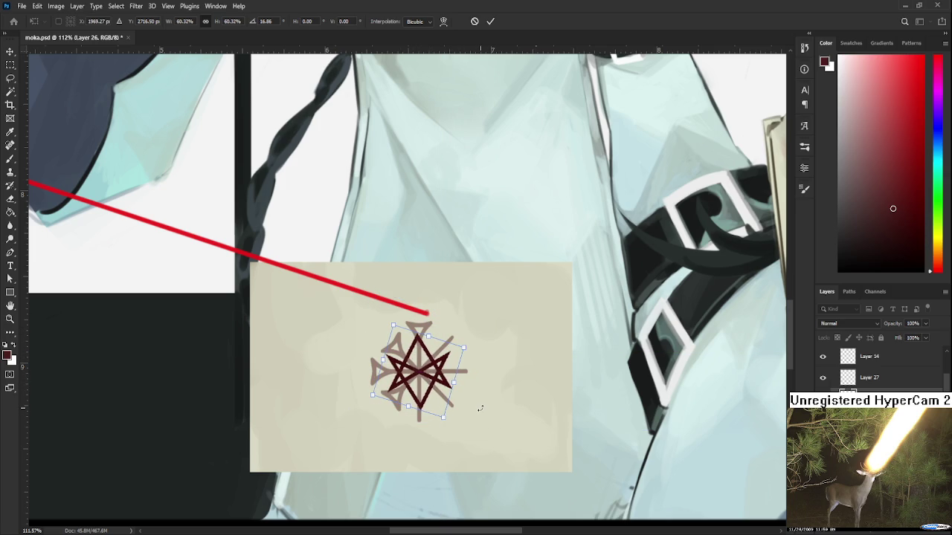
key("Right")
key("Right")
key("Right")
key("Left")
key("Left")
key("Left")
key("Left")
key("Left")
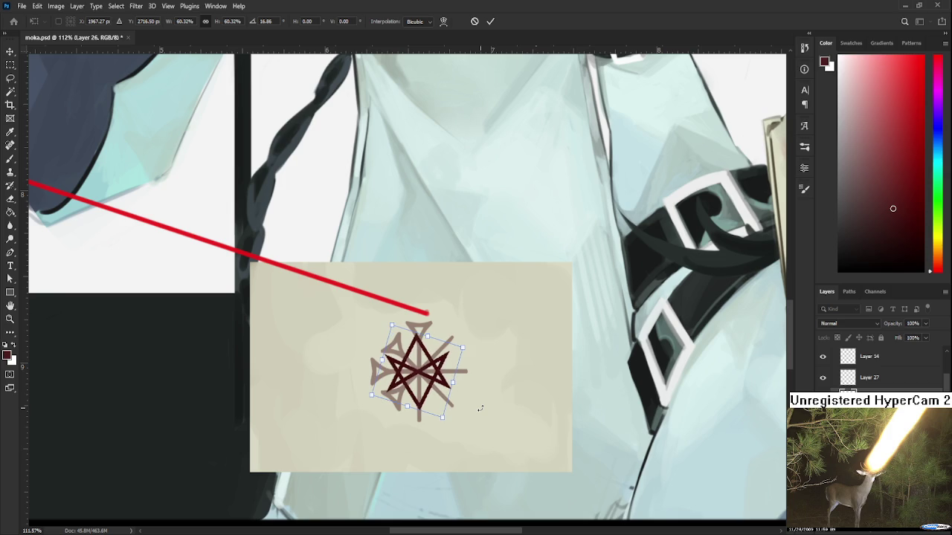
key("Right")
left_click_drag(496, 378, 499, 363)
key("Right")
key("Return")
key("l")
scroll(493, 384, "down", 2)
scroll(484, 384, "down", 3)
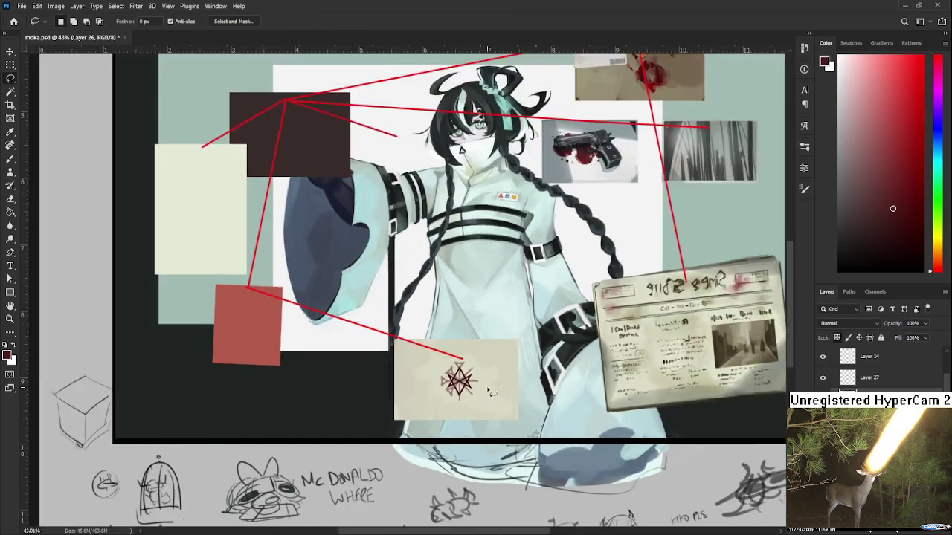
- Enlarge the faded sigil to about 108%
scroll(490, 394, "down", 2)
scroll(490, 394, "up", 4)
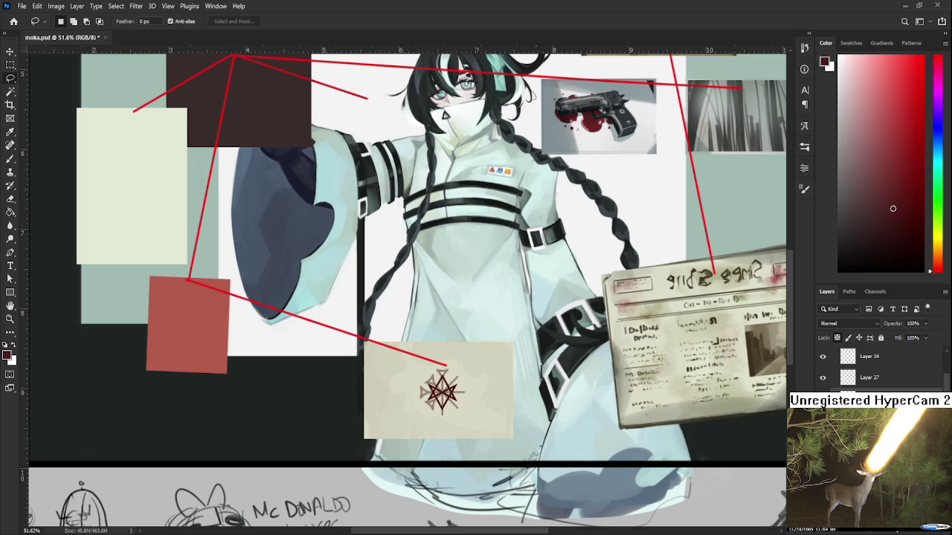
left_click(861, 385)
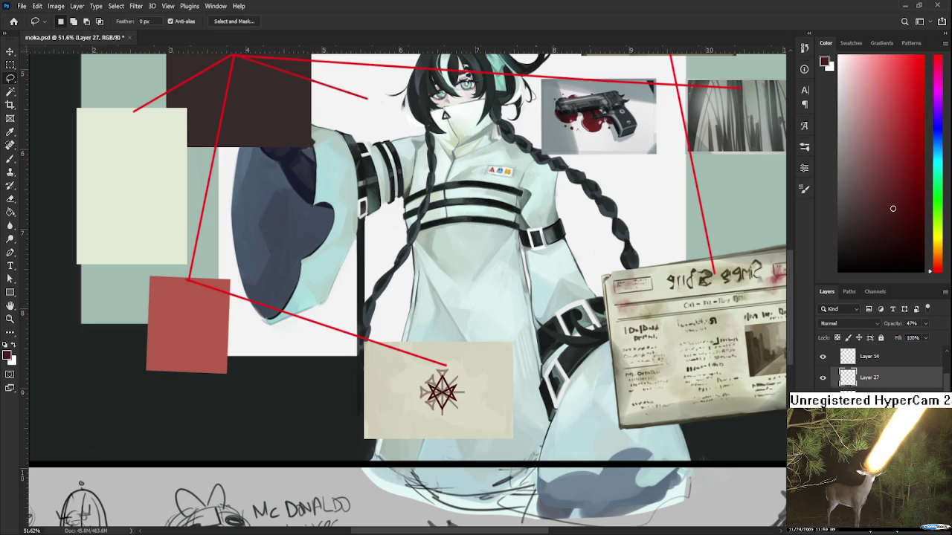
key("ctrl+t")
left_click_drag(461, 370, 476, 380)
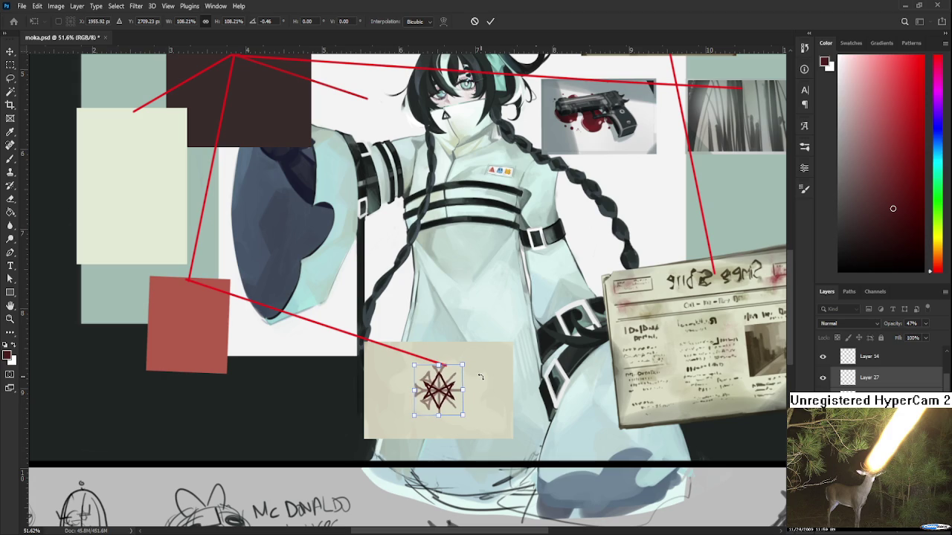
key("Return")
- Enlarge the star motif to about 113% and nudge it up and right
scroll(461, 376, "down", 1)
scroll(461, 377, "down", 3)
scroll(461, 377, "up", 3)
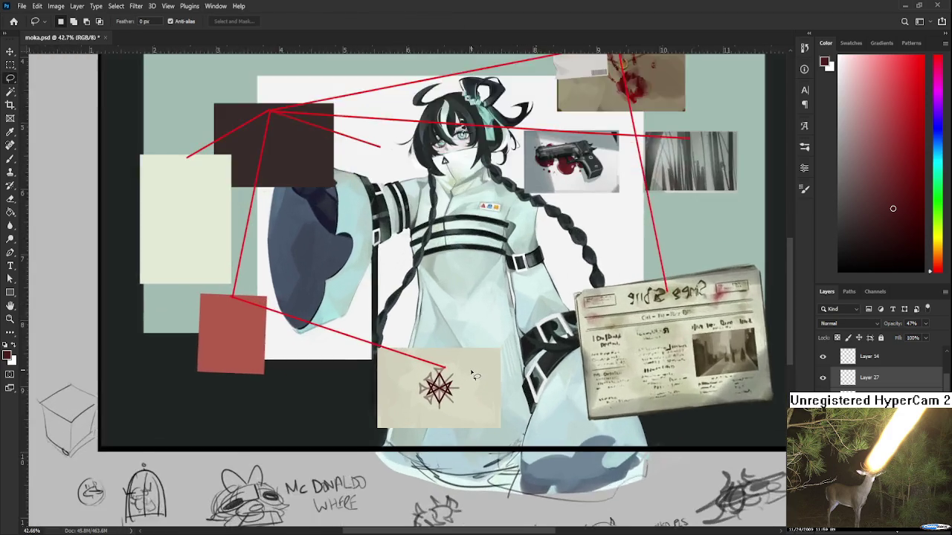
scroll(461, 379, "up", 2)
key("ctrl+t")
left_click_drag(453, 365, 457, 359)
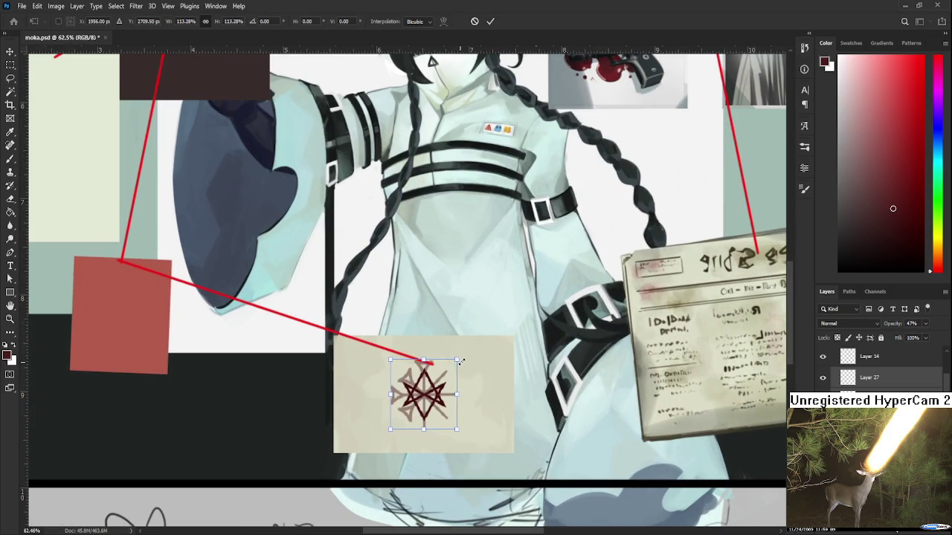
key("Right")
key("Right")
key("Right")
key("Up")
key("Up")
key("Up")
key("Return")
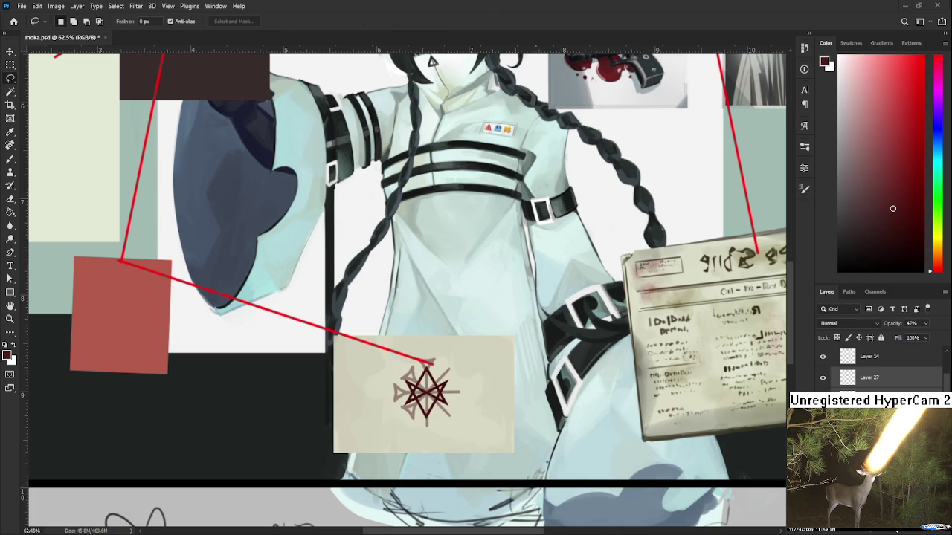
- Create a paragraph text box above the card with the Type tool
scroll(446, 409, "up", 1)
scroll(417, 405, "up", 1)
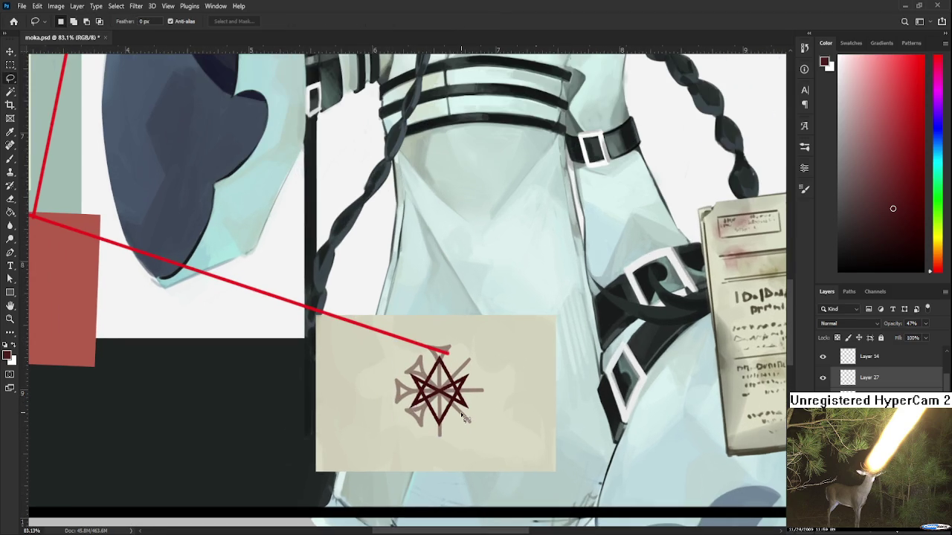
scroll(463, 418, "up", 2)
scroll(463, 417, "up", 2)
scroll(463, 418, "down", 1)
scroll(461, 419, "down", 3)
scroll(462, 419, "down", 2)
scroll(462, 419, "down", 1)
scroll(462, 419, "down", 1)
scroll(462, 420, "up", 2)
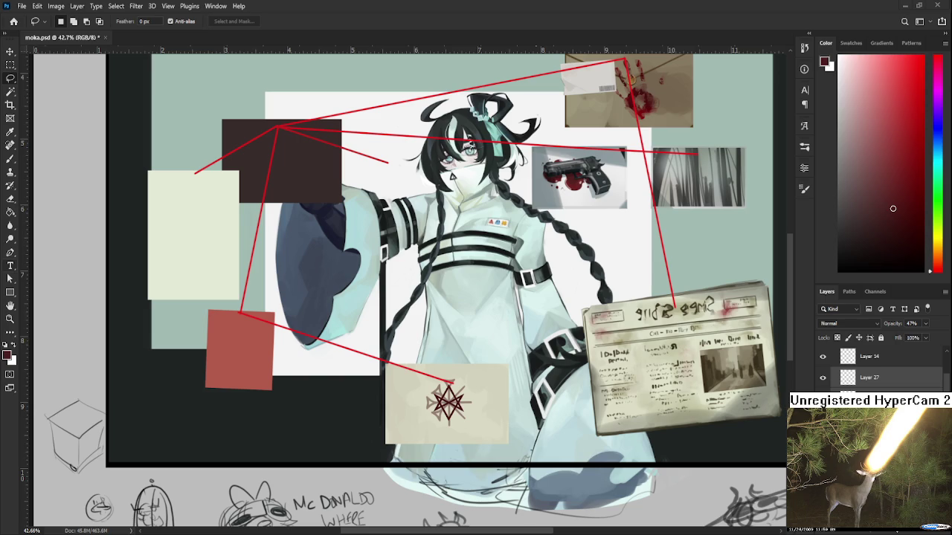
left_click(11, 266)
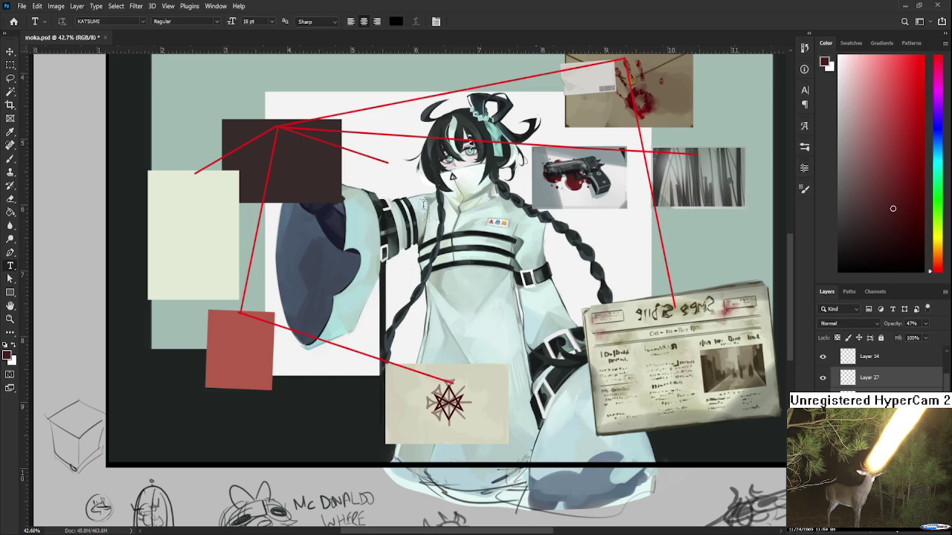
left_click_drag(404, 252, 656, 336)
scroll(503, 369, "up", 1)
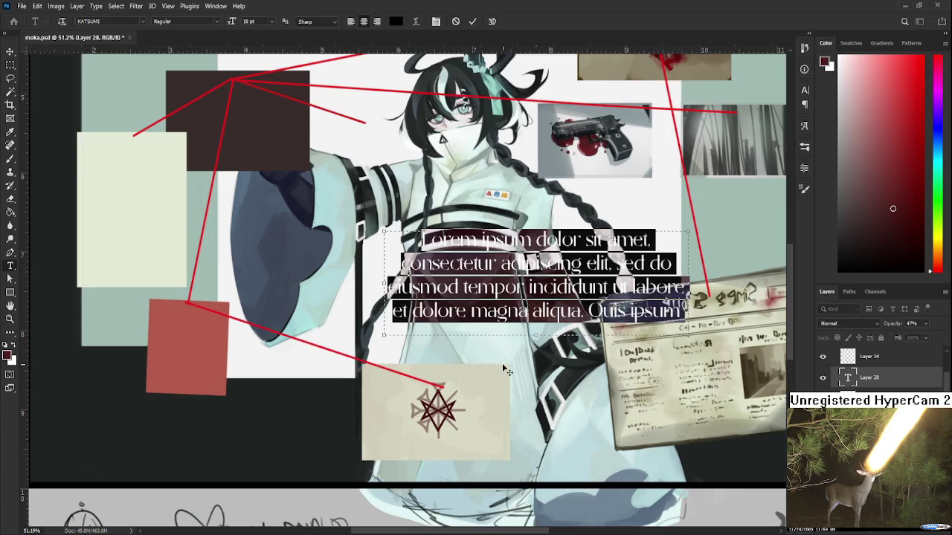
- Type 'make us whole' in place of 'We are one' and commit the text layer
scroll(505, 370, "up", 1)
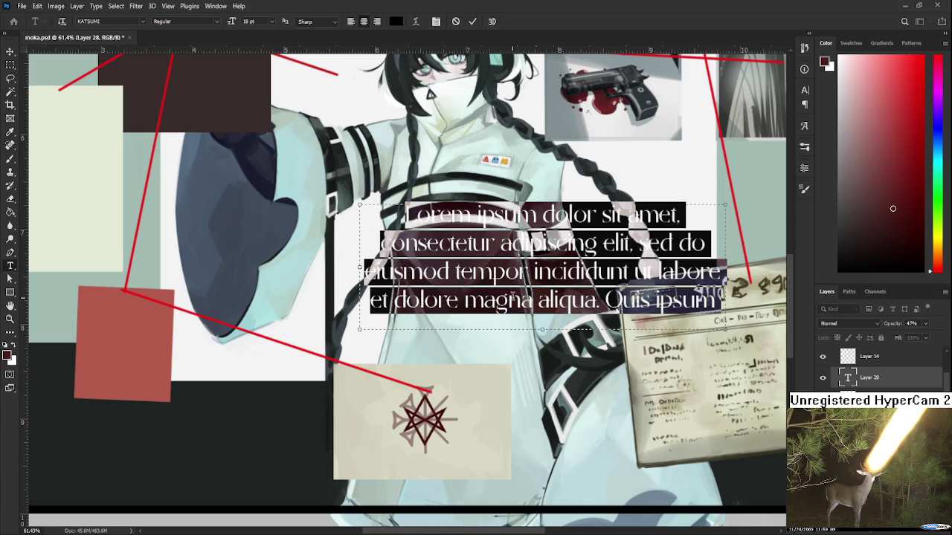
type("W")
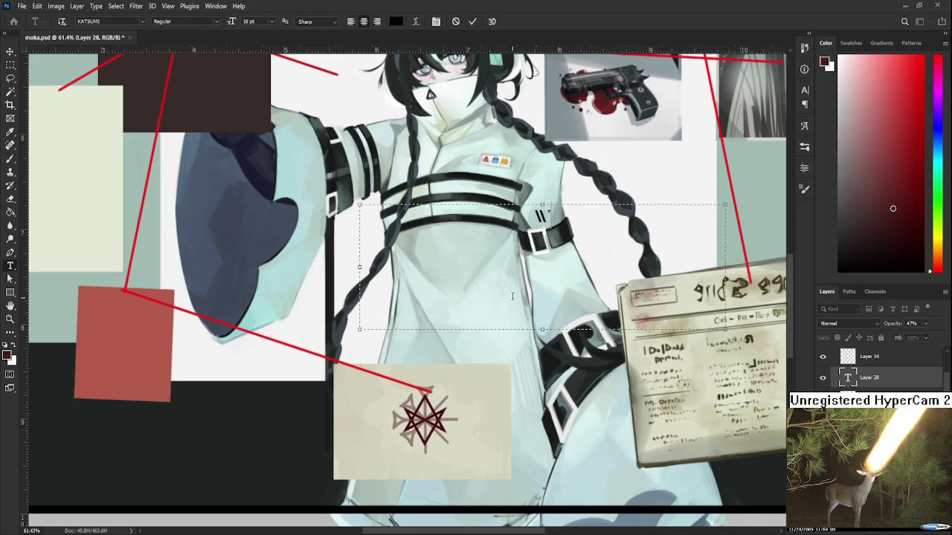
type("e are one")
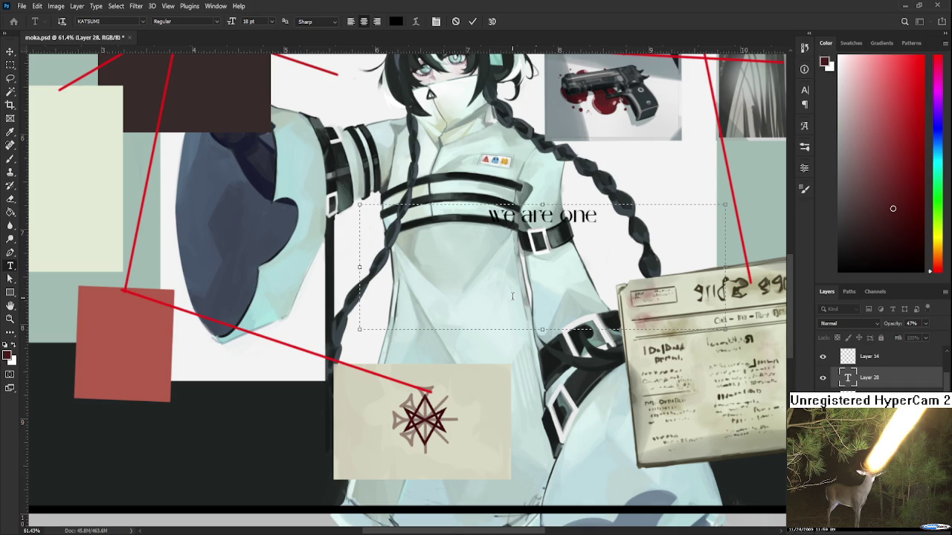
key("BackSpace")
key("BackSpace")
key("BackSpace")
key("BackSpace")
key("BackSpace")
key("BackSpace")
key("BackSpace")
key("BackSpace")
key("BackSpace")
key("BackSpace")
type("make us whole")
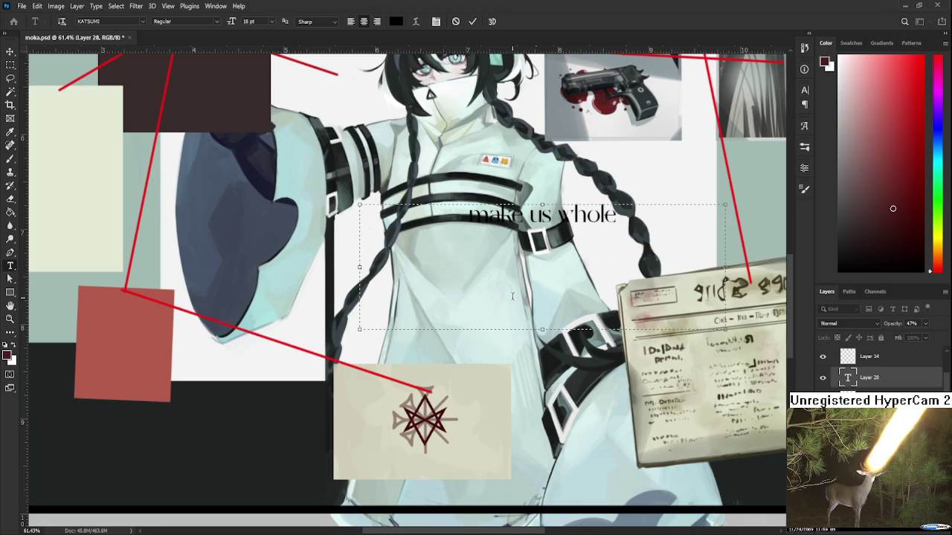
left_click_drag(617, 217, 461, 223)
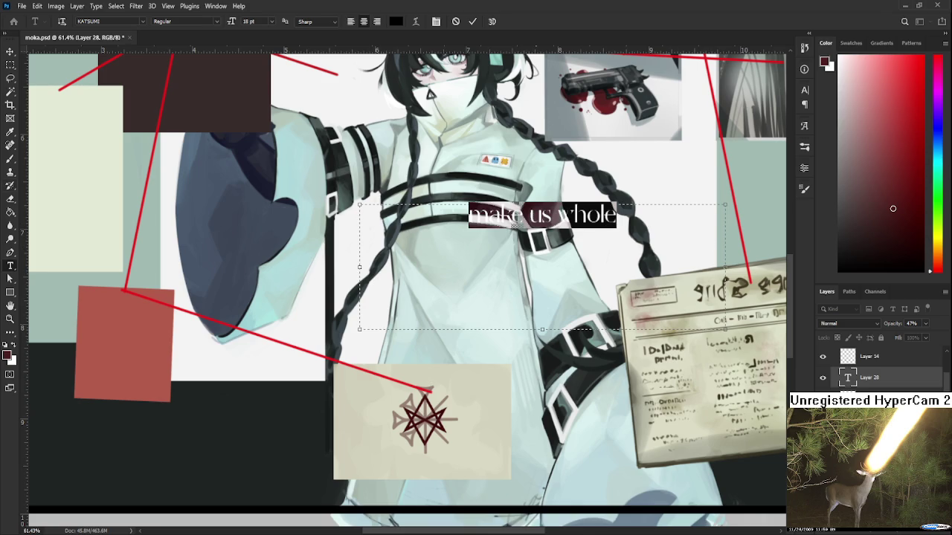
left_click(9, 132)
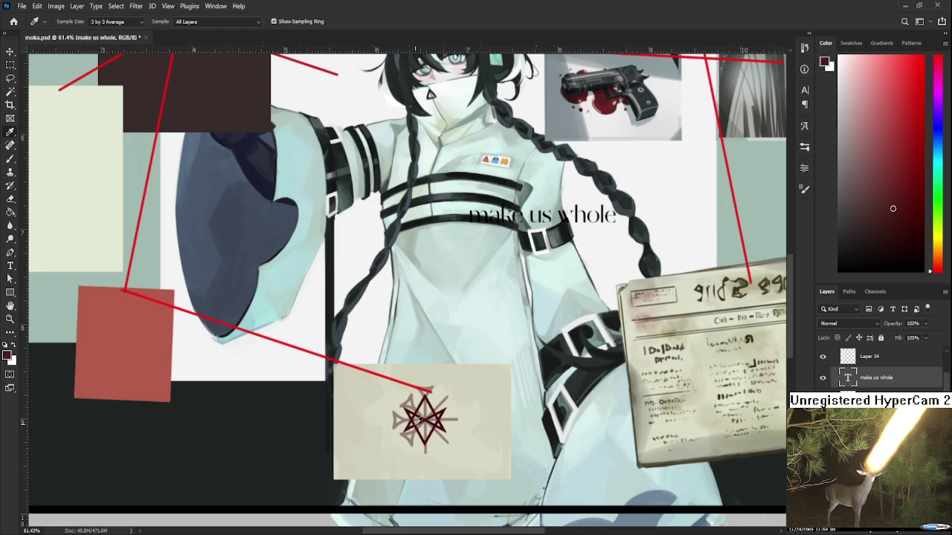
- Sample the artwork's dark red and fill the caption text with it
left_click(418, 420)
key("t")
left_click(615, 214)
key("ctrl+a")
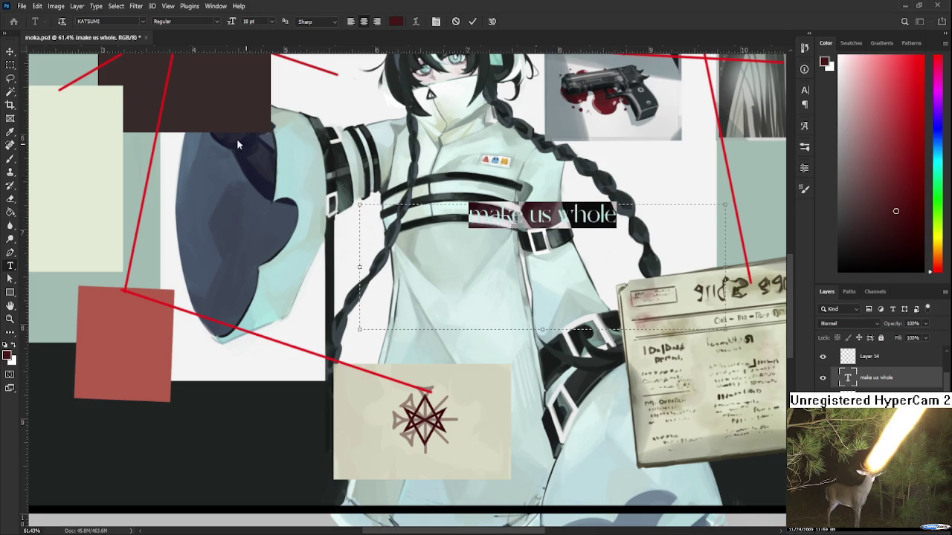
key("BackSpace")
left_click(10, 50)
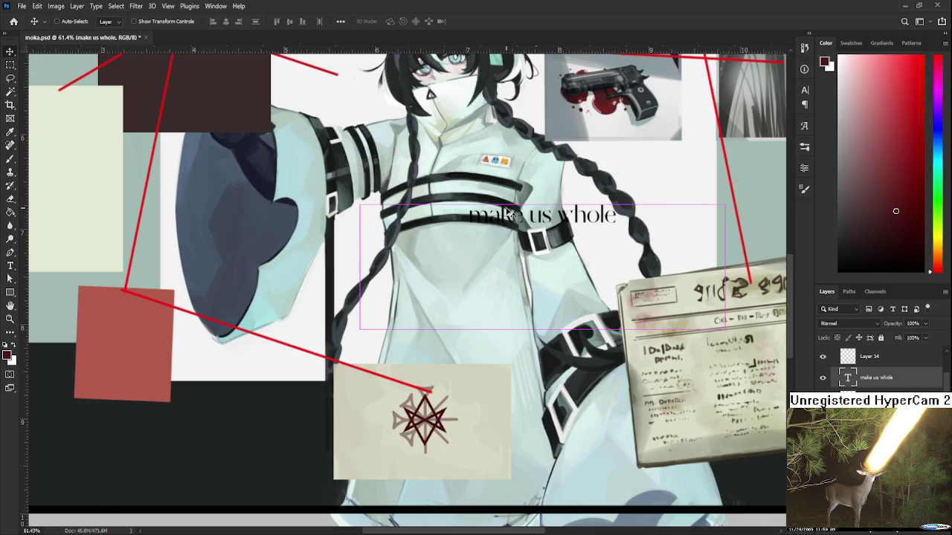
- Move the caption onto the beige card above the star
key("t")
left_click(617, 215)
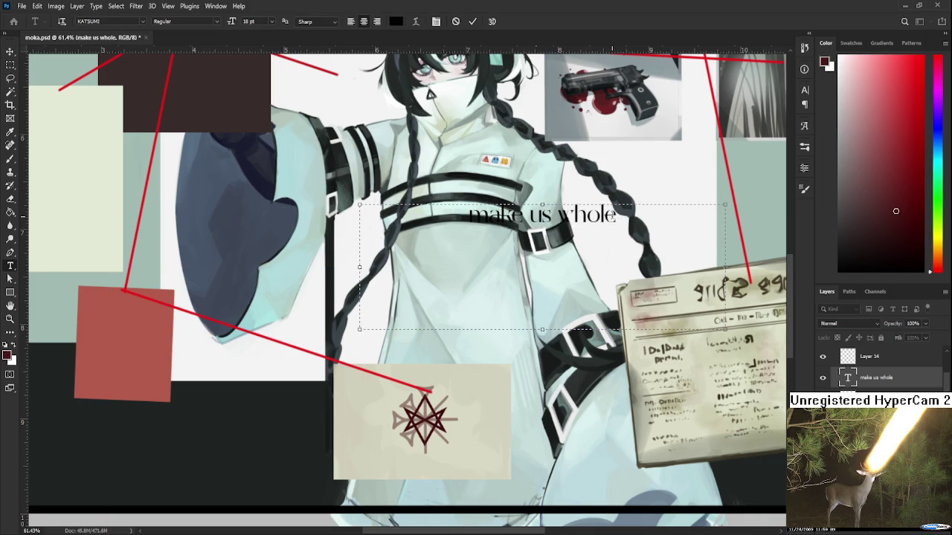
key("ctrl+a")
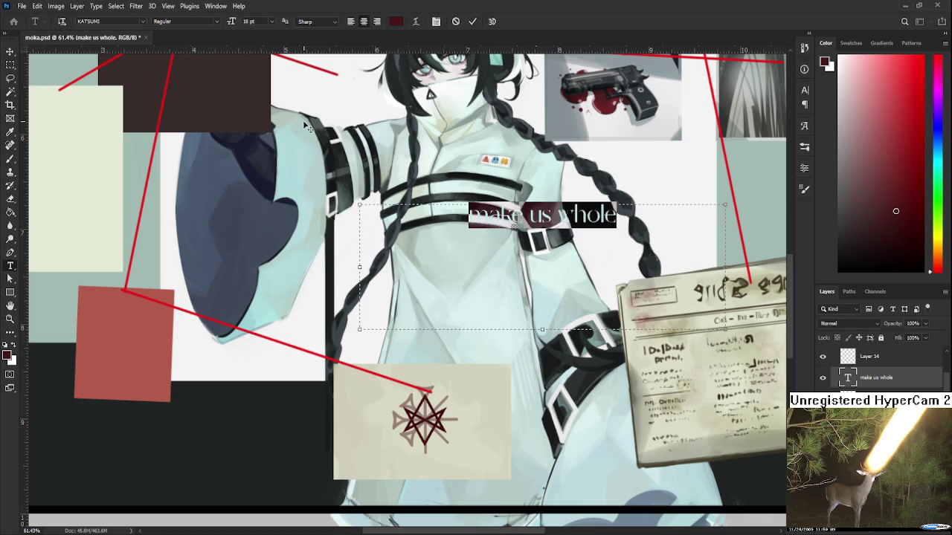
left_click(10, 51)
left_click_drag(526, 226, 429, 389)
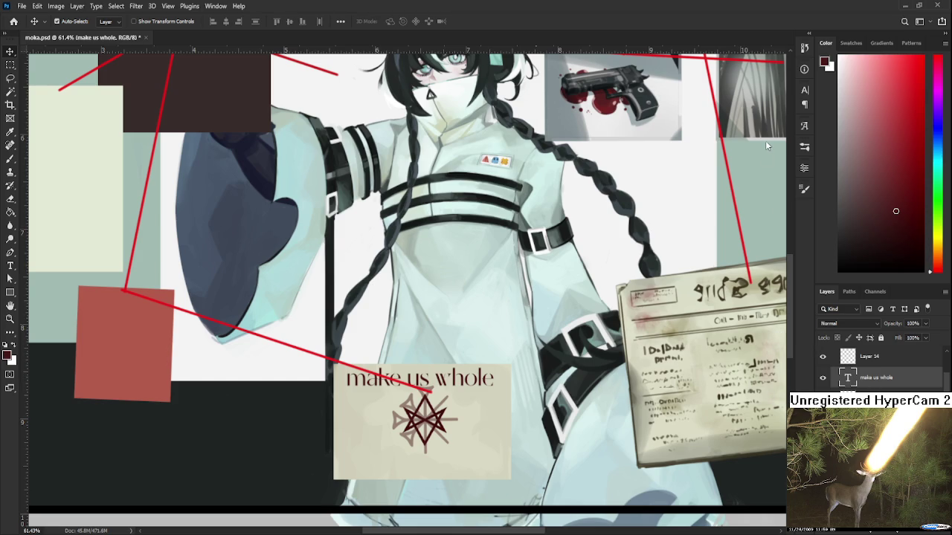
scroll(418, 410, "up", 2)
scroll(418, 410, "up", 2)
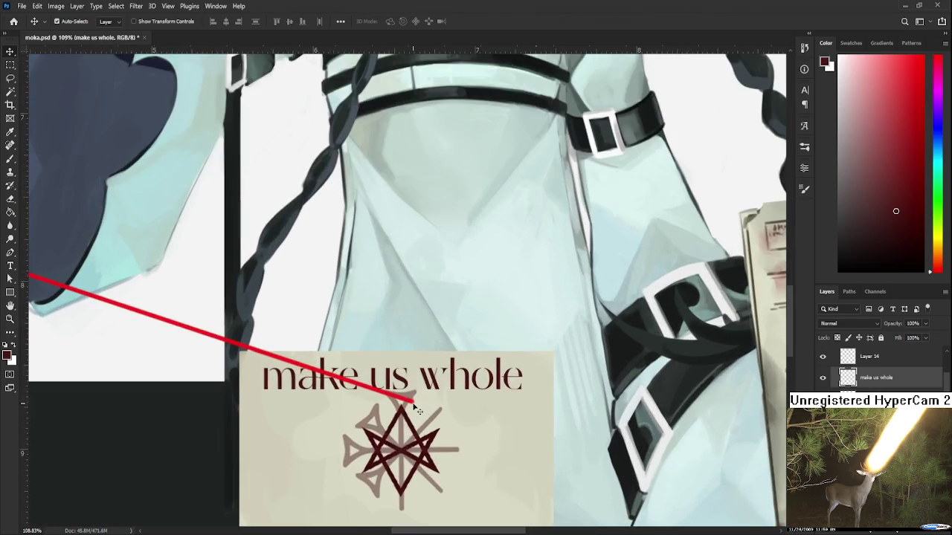
- Confirm the caption's placement and sample the star's dark red as brush colour
left_click_drag(418, 410, 481, 343)
key("ctrl+t")
key("Return")
scroll(501, 318, "up", 2)
key("b")
left_click(468, 355, "alt")
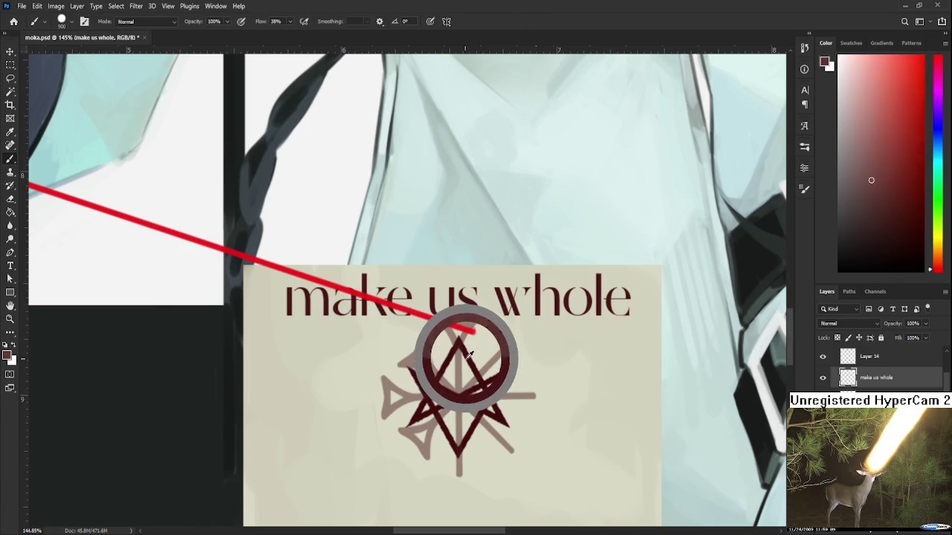
left_click(837, 337)
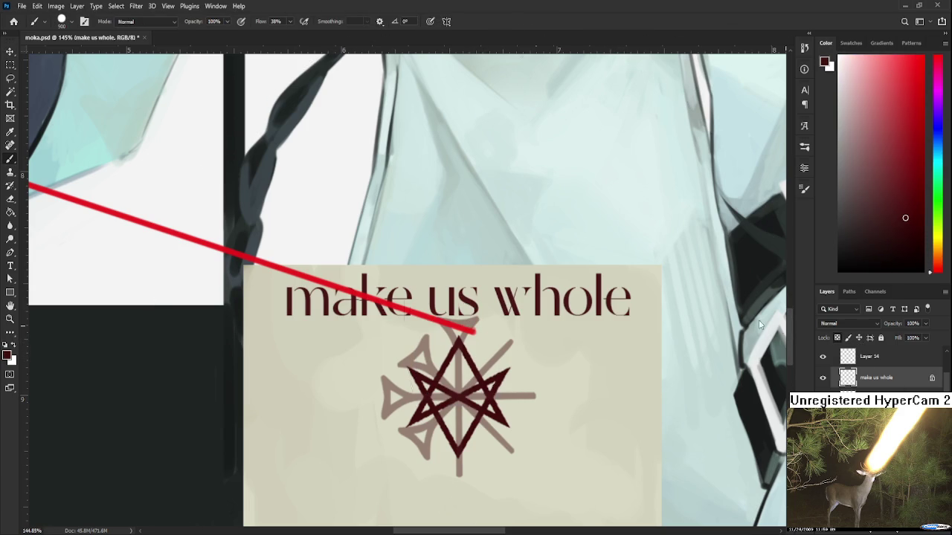
scroll(503, 261, "down", 3)
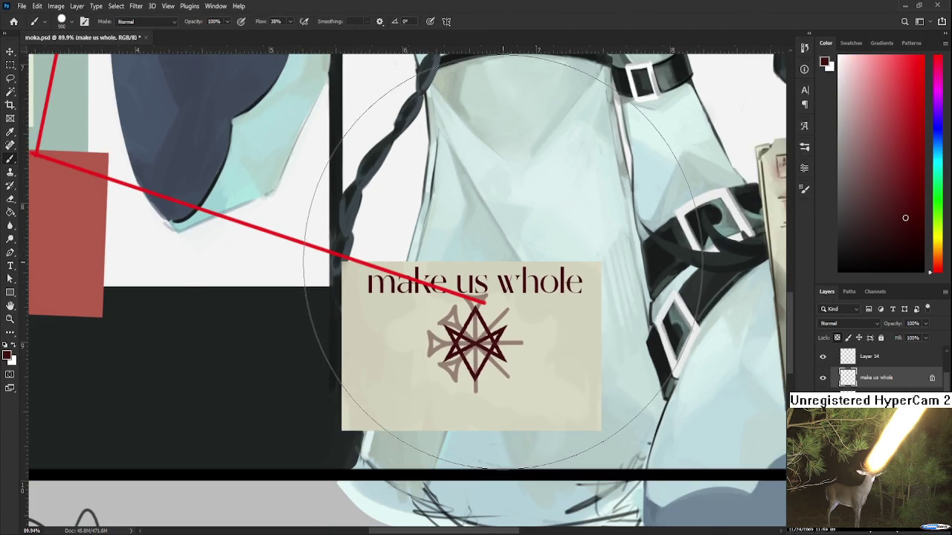
scroll(477, 269, "up", 2)
- Lightly erase the caption's left letters for a worn look
key("e")
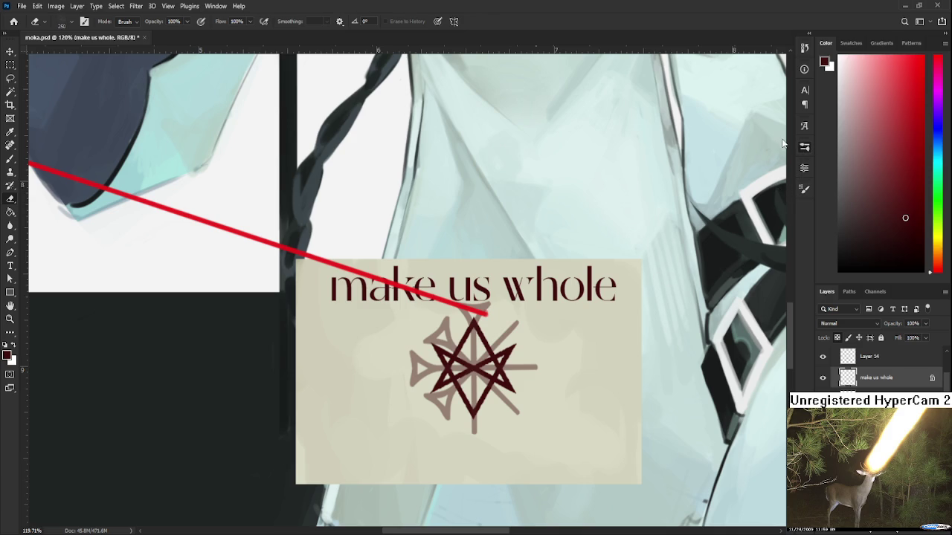
left_click(822, 378)
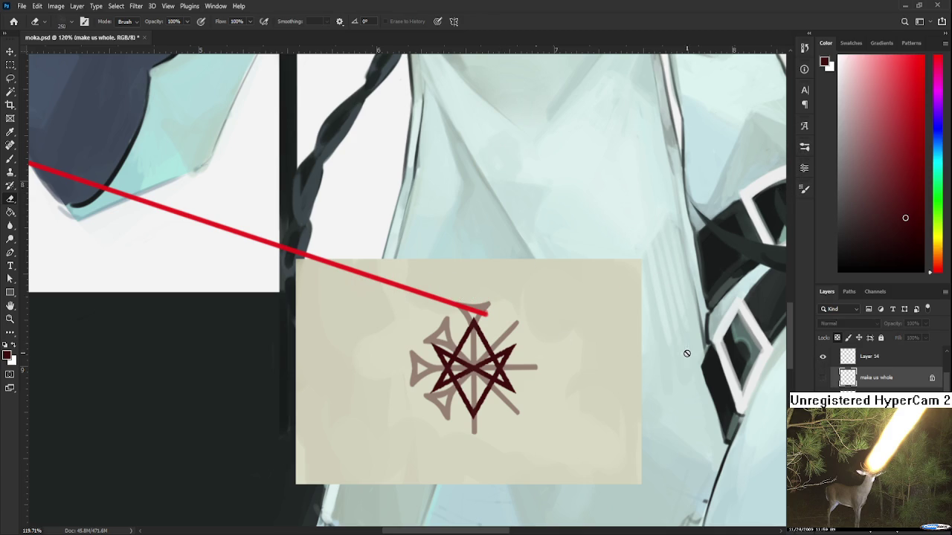
left_click(822, 378)
scroll(417, 325, "down", 1)
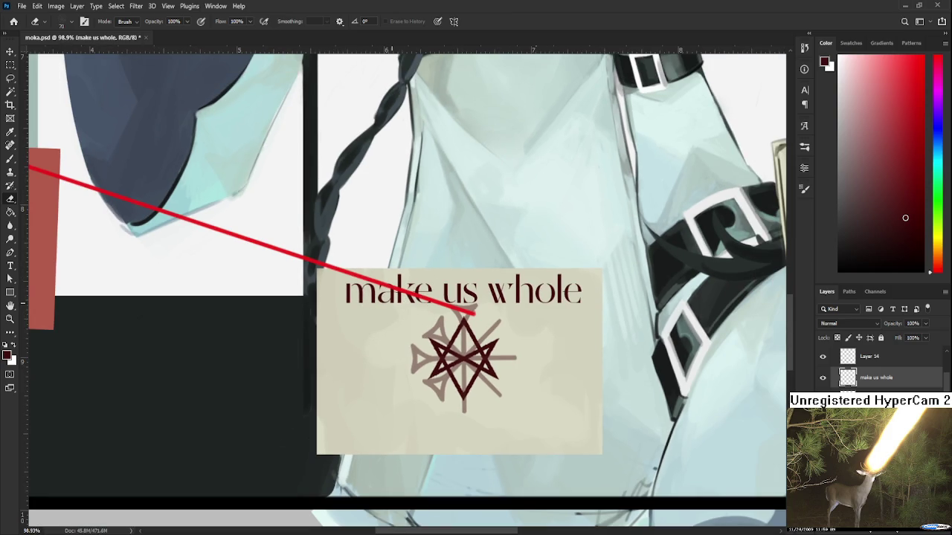
mouse_move(353, 284)
left_mouse_down()
mouse_move(467, 261)
mouse_move(520, 296)
left_mouse_up()
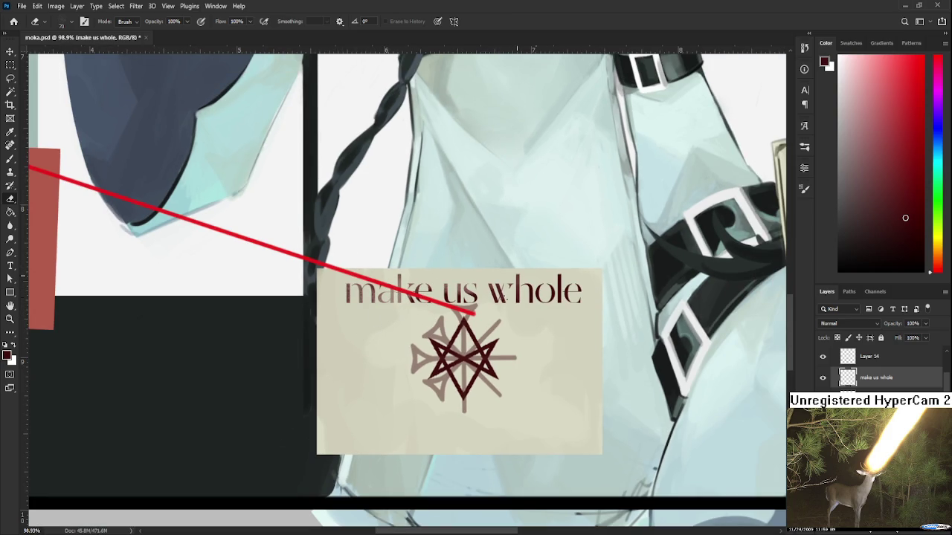
- Erase inside a ragged lasso selection across the caption, then deselect
key("l")
mouse_move(485, 233)
left_mouse_down()
mouse_move(356, 315)
mouse_move(529, 272)
mouse_move(551, 253)
left_mouse_up()
key("e")
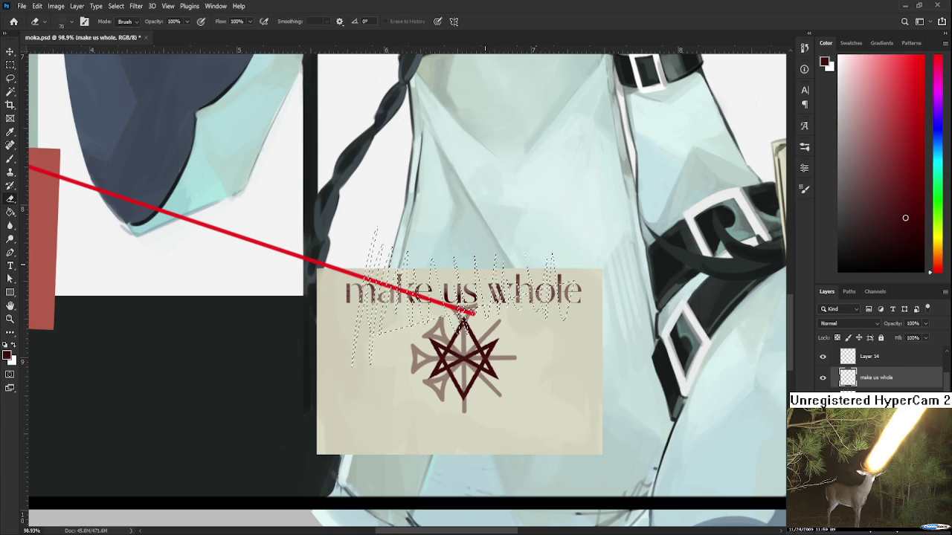
left_click_drag(394, 298, 536, 304)
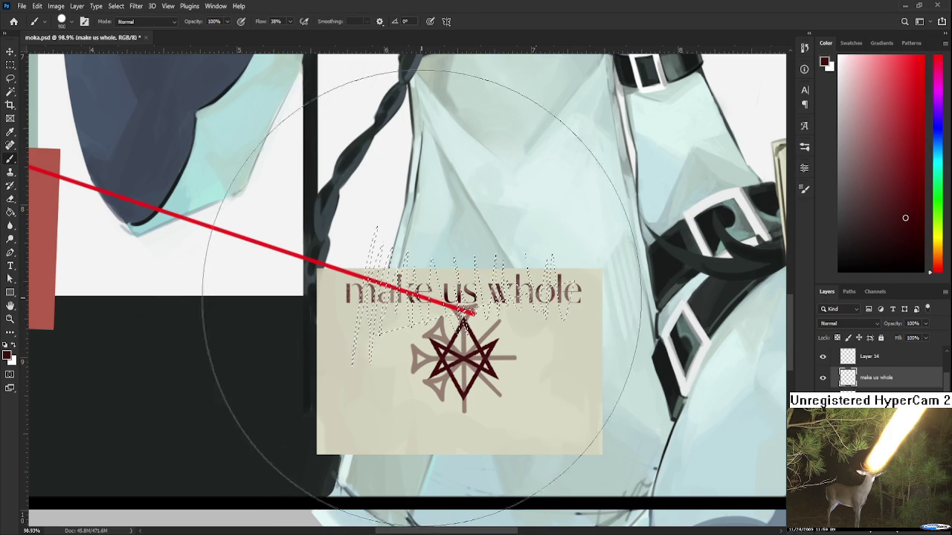
key("l")
key("ctrl+d")
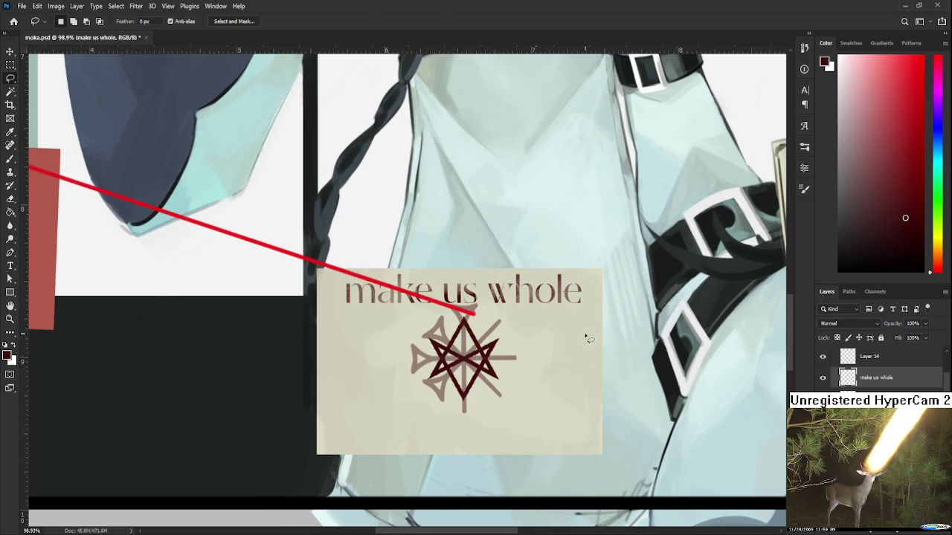
scroll(585, 336, "down", 3)
scroll(572, 336, "down", 3)
left_click_drag(573, 336, 551, 330)
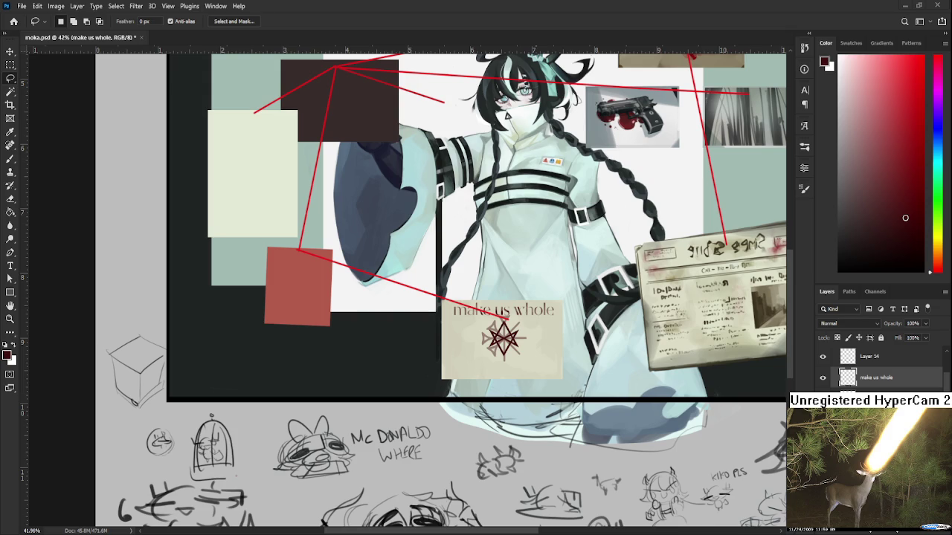
scroll(486, 338, "up", 2)
- Mirror the caption horizontally and shrink it into place below the star
scroll(487, 338, "up", 2)
scroll(489, 338, "up", 1)
scroll(488, 339, "up", 1)
key("ctrl+t")
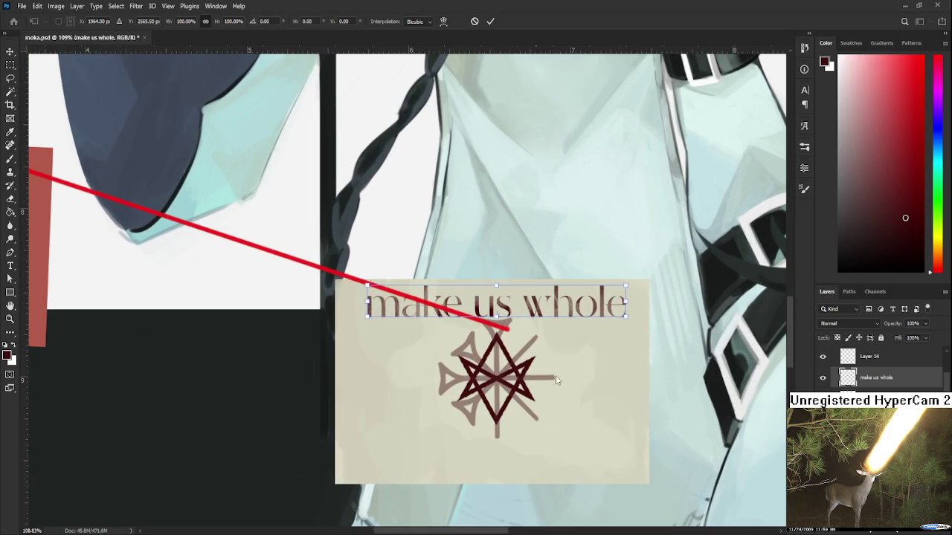
mouse_move(511, 318)
left_mouse_down()
mouse_move(508, 465)
mouse_move(508, 308)
mouse_move(513, 463)
left_mouse_up()
mouse_move(624, 463)
left_mouse_down()
mouse_move(572, 457)
mouse_move(536, 468)
left_mouse_up()
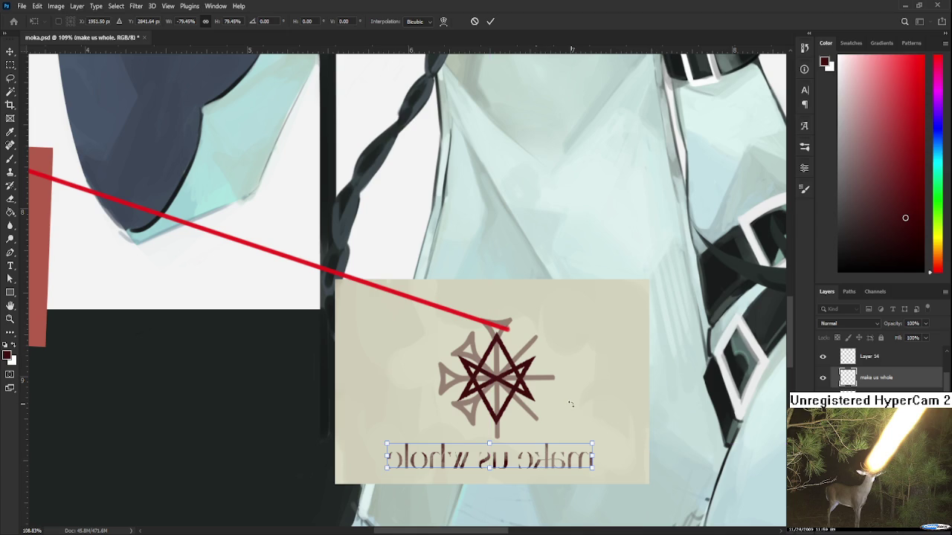
key("Return")
- Enlarge the mirrored caption slightly and confirm its size
scroll(583, 405, "down", 4)
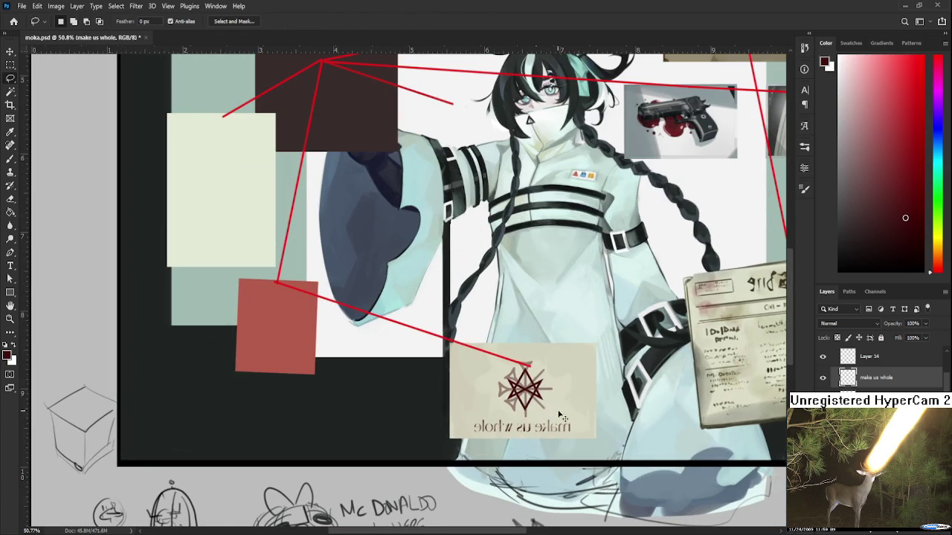
key("ctrl+t")
left_click_drag(570, 418, 572, 415)
key("Return")
key("l")
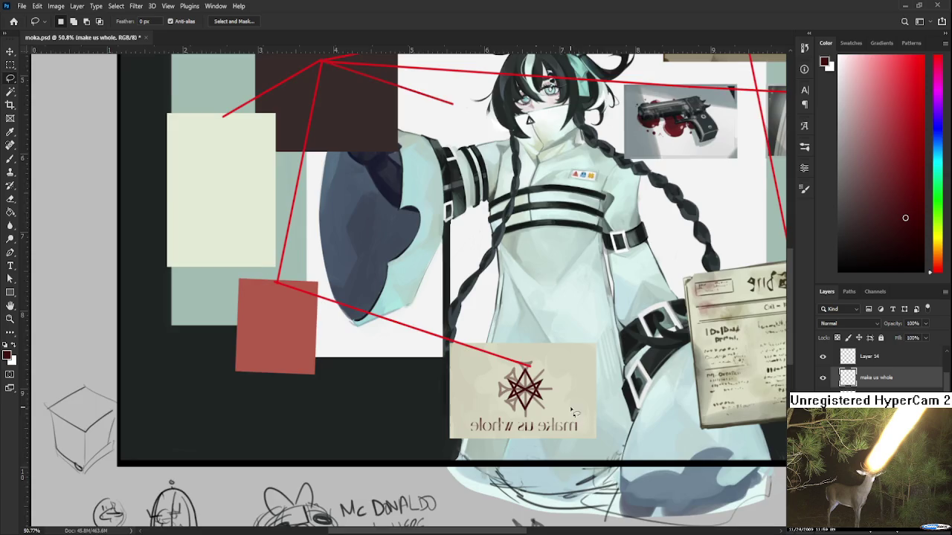
scroll(572, 415, "down", 2)
scroll(570, 413, "down", 1)
scroll(570, 413, "down", 1)
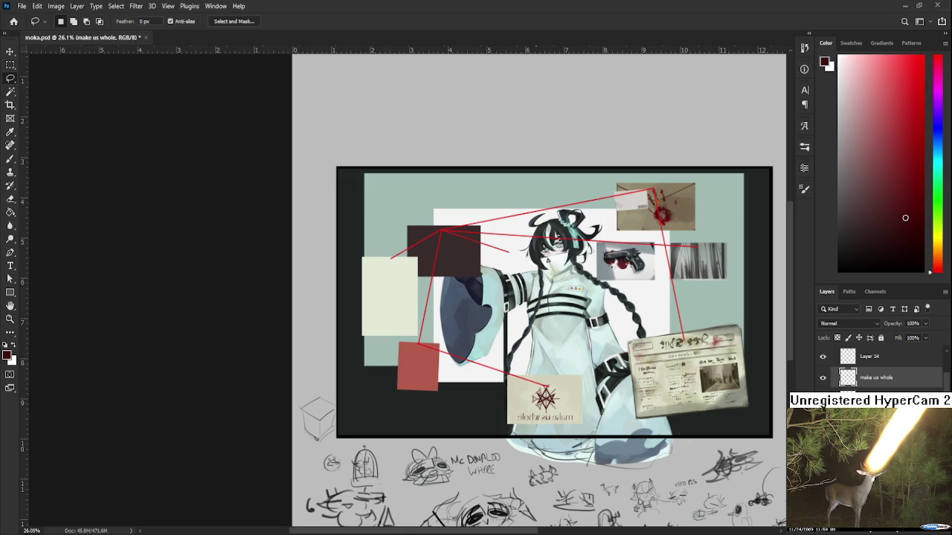
- Run a no-change transform on the card artwork and reselect the make us whole layer
scroll(612, 408, "up", 1)
scroll(604, 409, "up", 1)
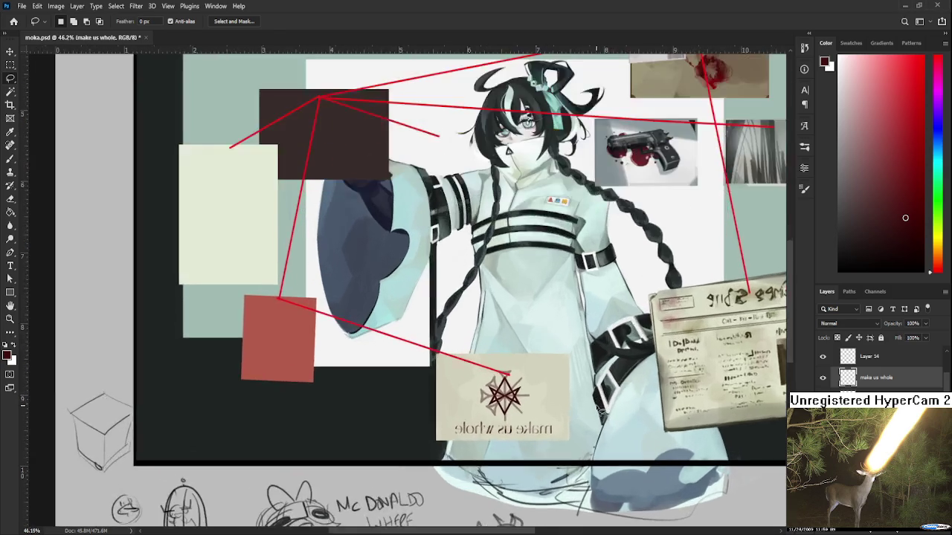
scroll(601, 410, "up", 1)
left_click(878, 378, "ctrl")
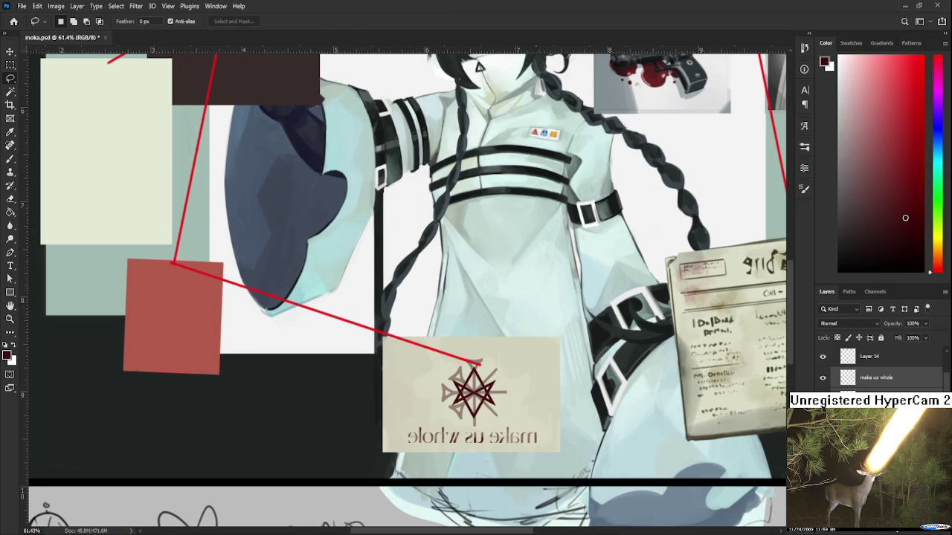
key("ctrl+t")
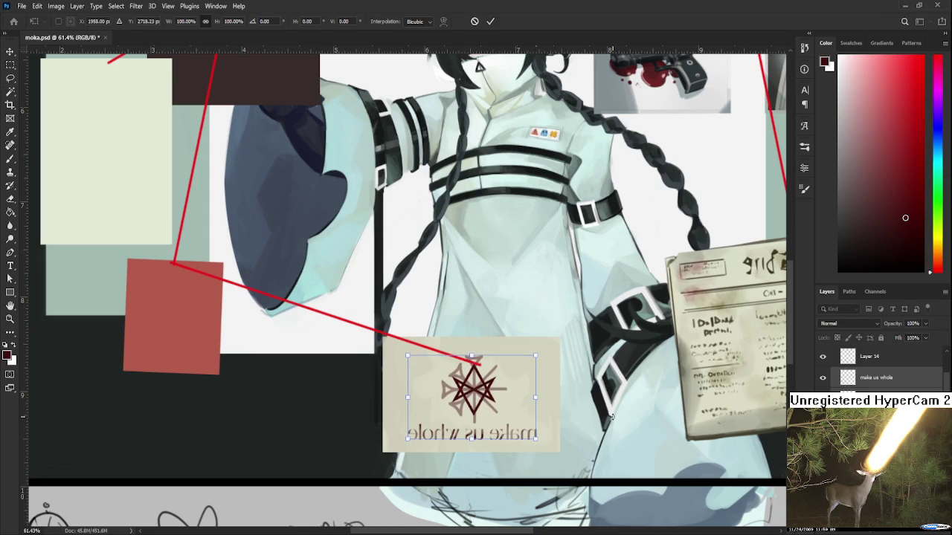
key("Return")
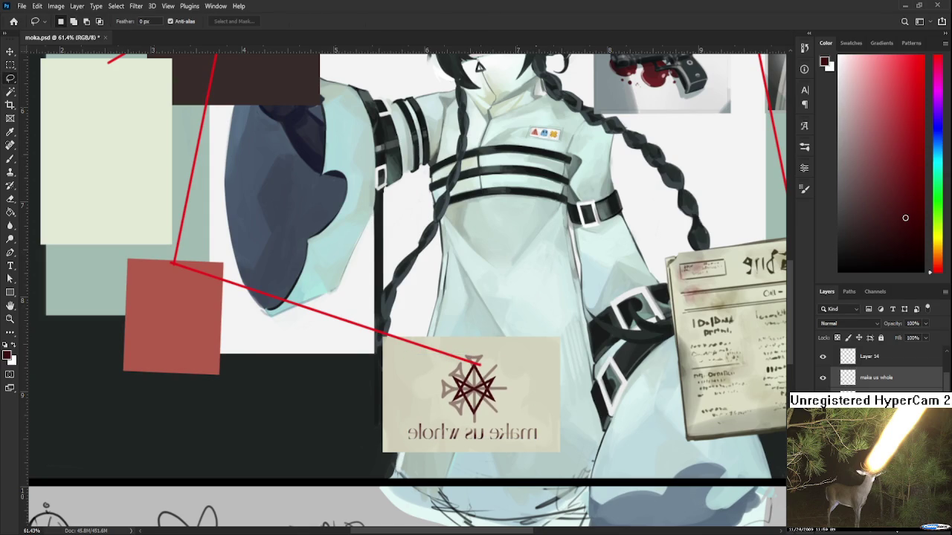
left_click(877, 378)
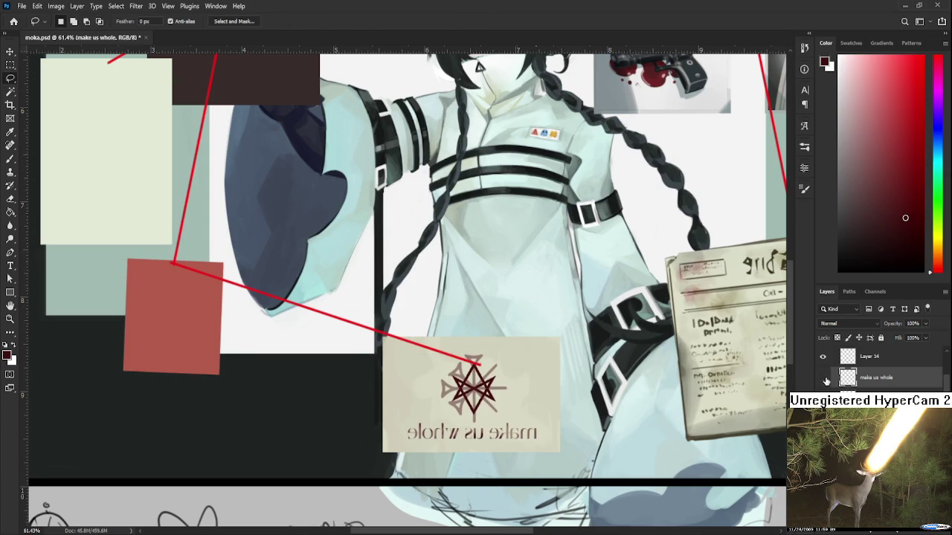
- Toggle the make us whole layer off and on to compare, then select Layer 13
scroll(586, 425, "down", 2)
scroll(585, 425, "down", 1)
scroll(586, 425, "up", 3)
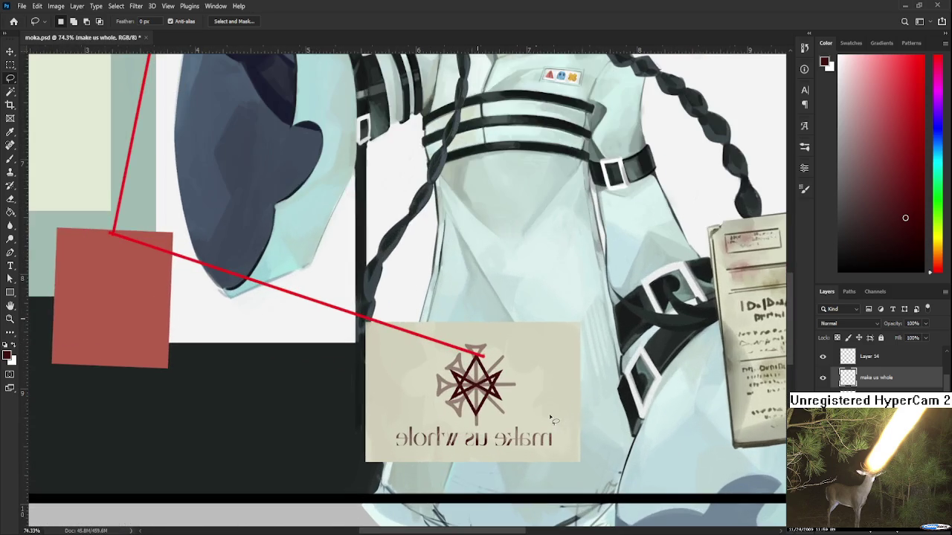
left_click(822, 378)
left_click(822, 378)
left_click(877, 398)
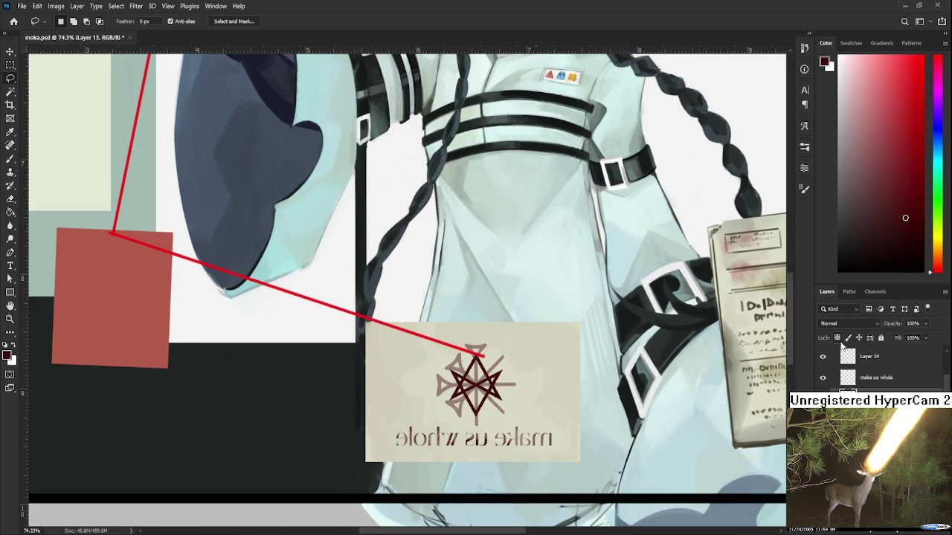
- Set the Brush to size 25 with a slightly darker red sampled from the star
key("b")
left_click(494, 327, "alt")
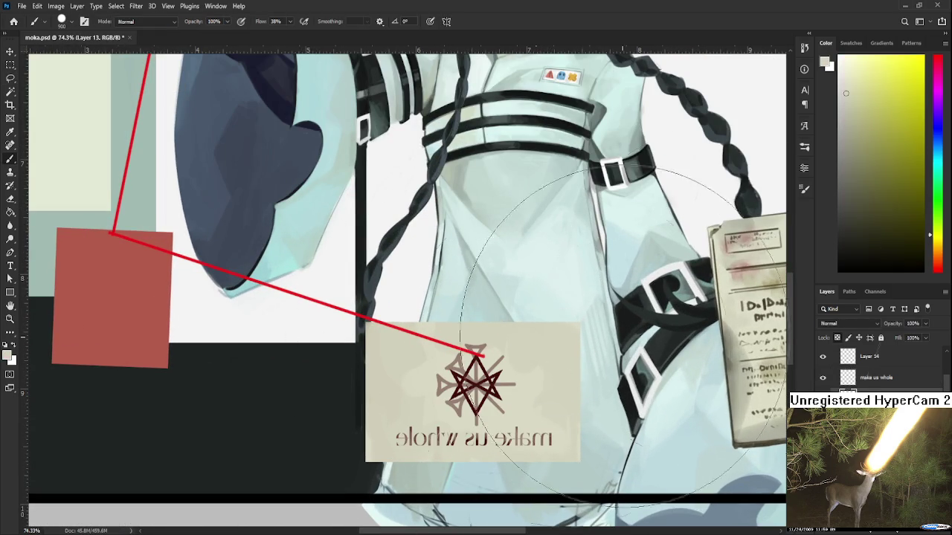
left_click(716, 333, "alt")
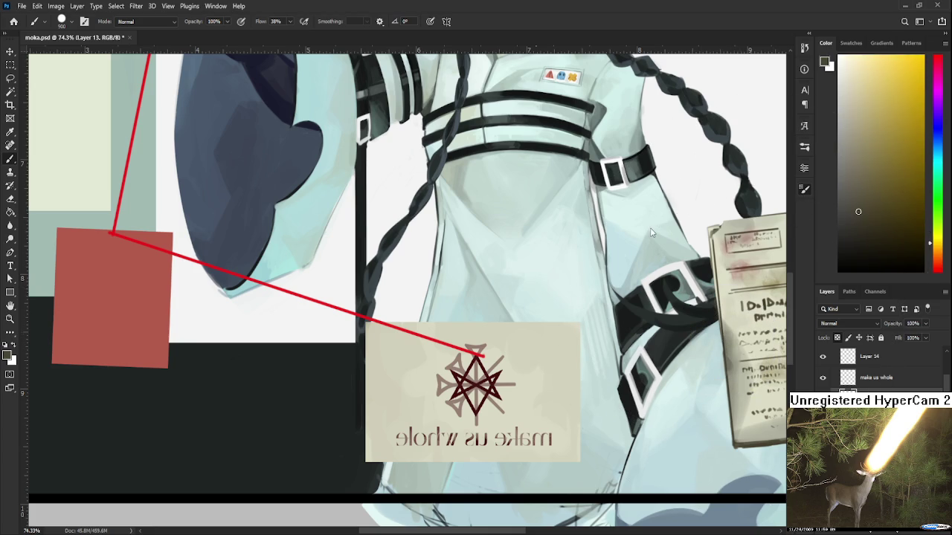
key("bracketleft")
key("bracketleft")
key("bracketleft")
left_click(495, 389, "alt")
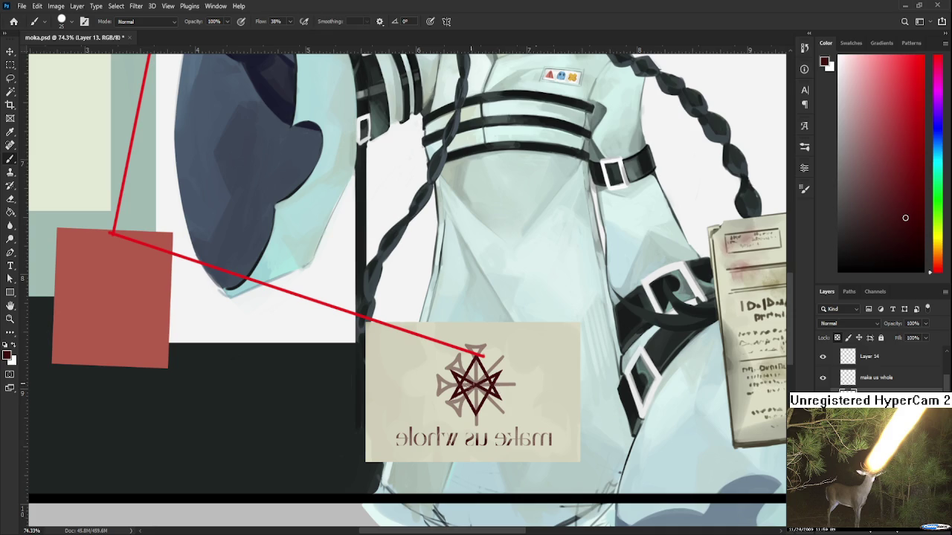
left_click_drag(894, 232, 894, 239)
left_click_drag(585, 374, 494, 365)
- Replace an undone dark stroke with a greyish-brown line down the card's right edge
left_click_drag(491, 326, 488, 455)
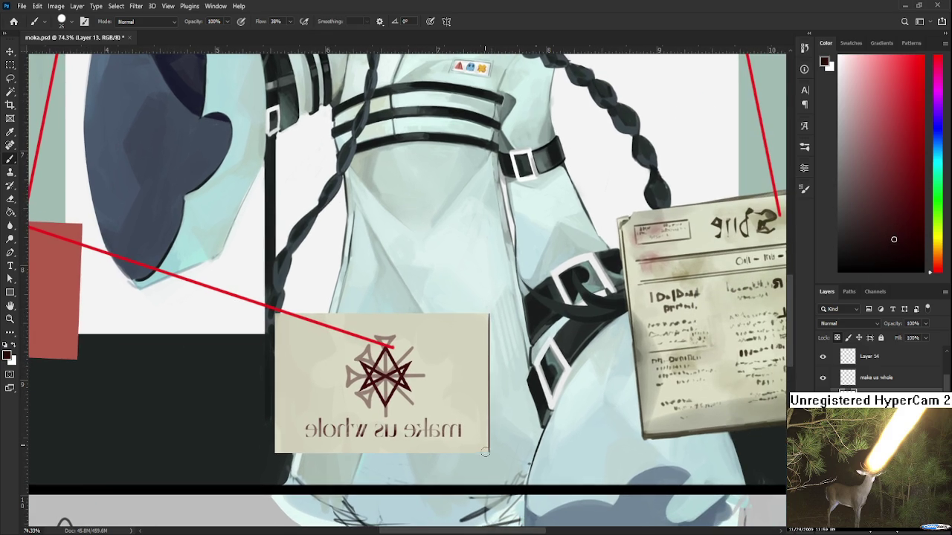
key("ctrl+z")
left_click(490, 321, "alt")
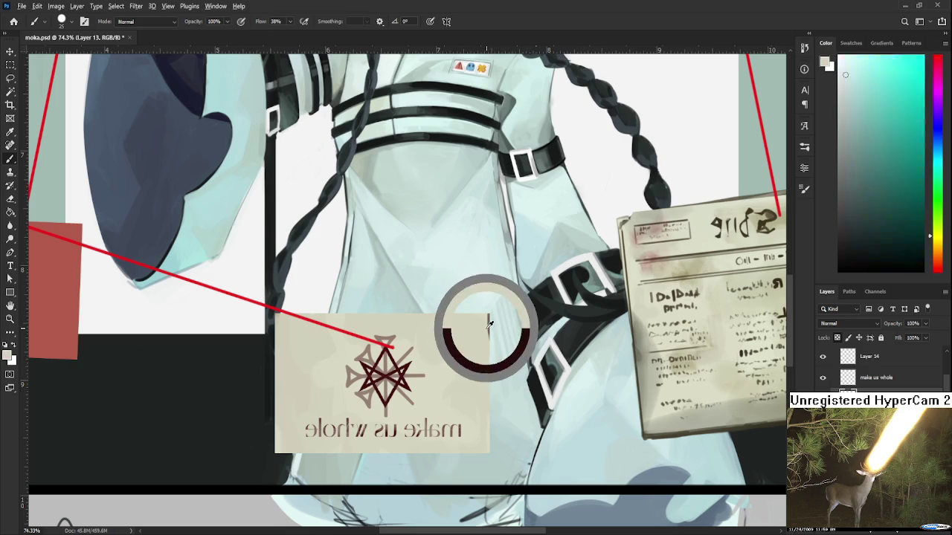
left_click(487, 320, "alt")
left_click_drag(487, 324, 489, 355)
scroll(491, 355, "down", 1)
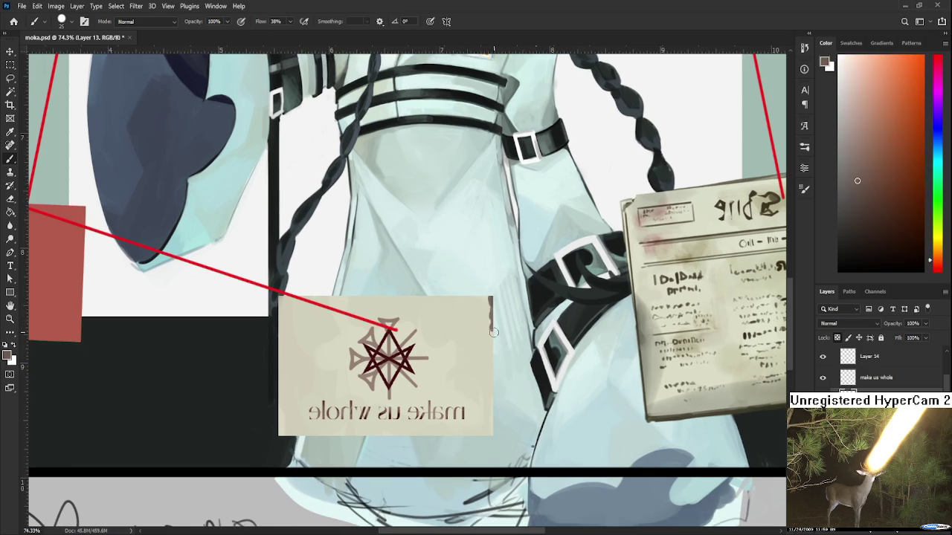
mouse_move(492, 339)
left_mouse_down()
mouse_move(492, 435)
mouse_move(492, 333)
left_mouse_up()
left_click_drag(489, 300, 490, 346)
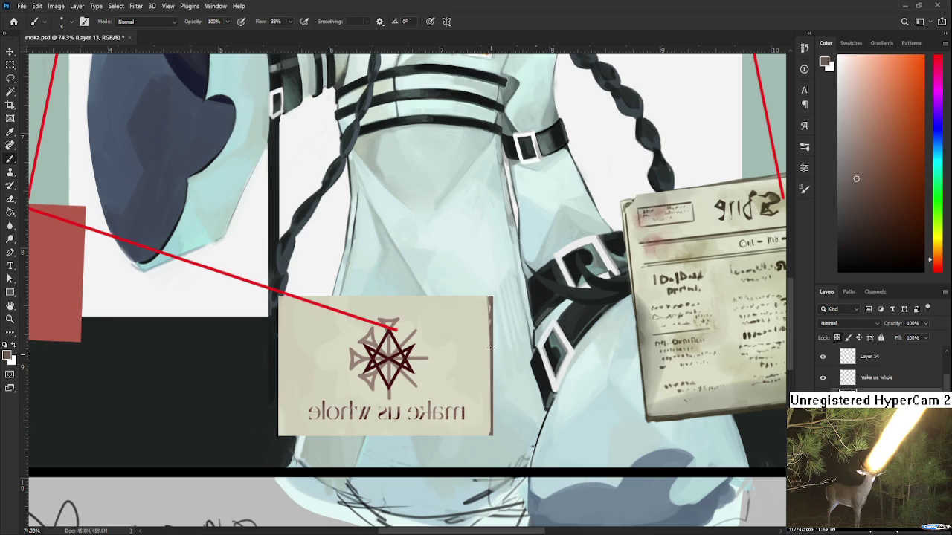
scroll(498, 346, "down", 2)
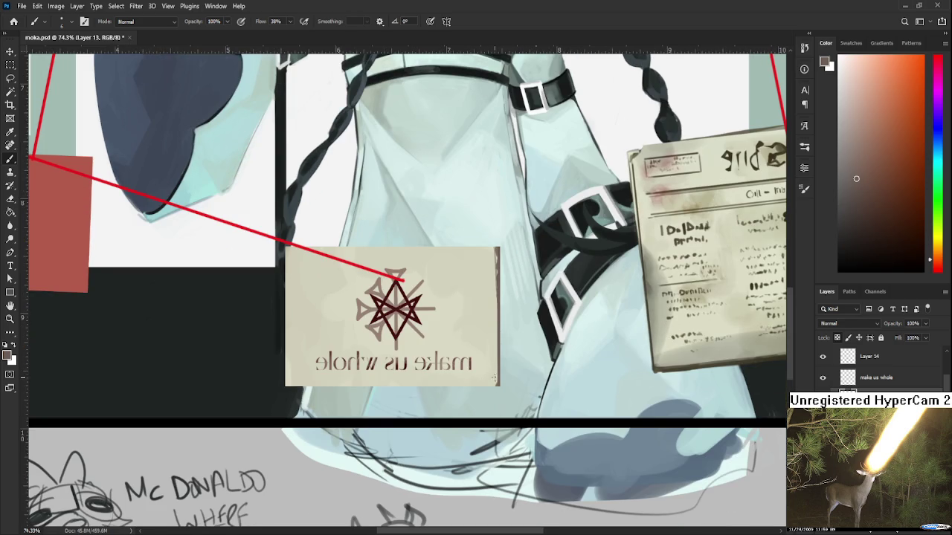
- Repaint the card's right edge in dark brown and re-sample the edge colour
left_click(494, 379, "alt")
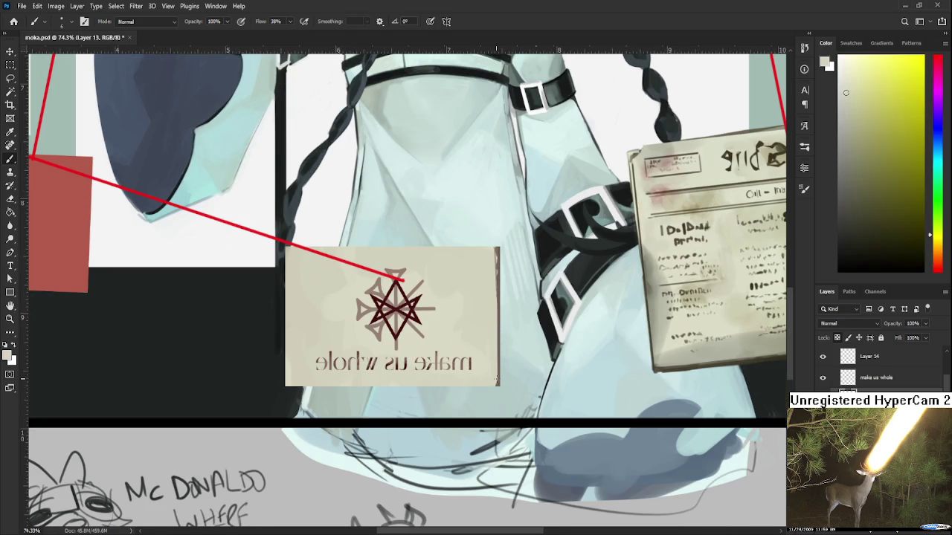
left_click(494, 296, "alt")
left_click_drag(497, 282, 496, 386)
scroll(509, 311, "up", 2)
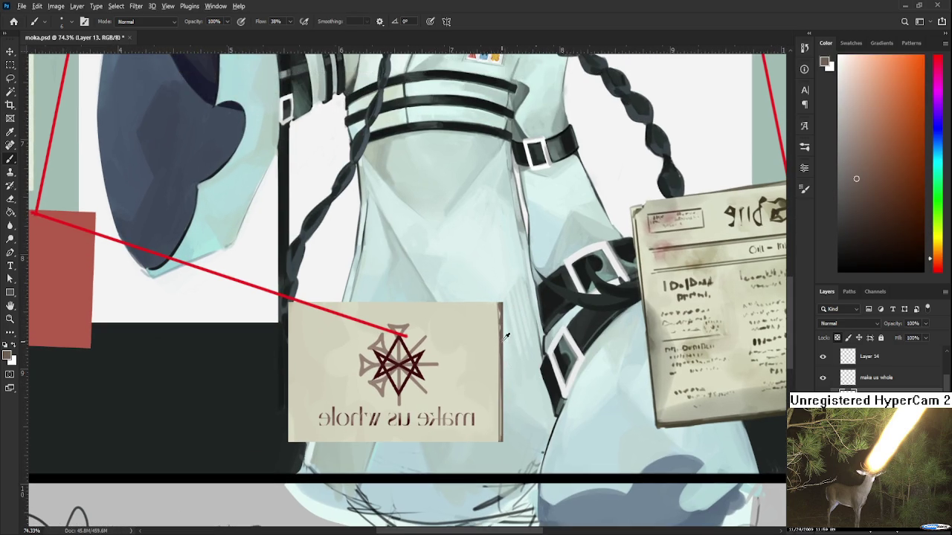
scroll(501, 290, "down", 3)
scroll(501, 290, "up", 2)
scroll(501, 290, "up", 2)
left_click(487, 296, "alt")
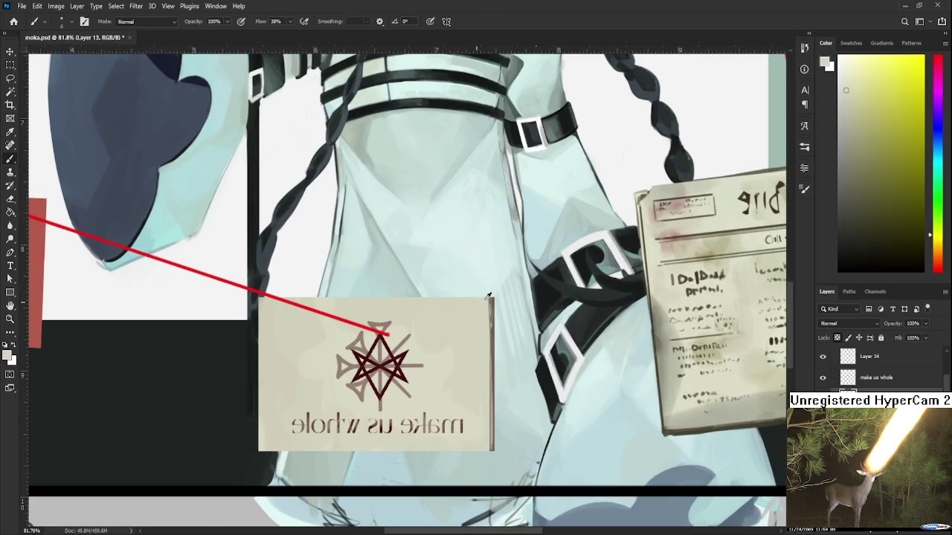
left_click(492, 297, "alt")
left_click(490, 299, "alt")
left_click_drag(491, 298, 561, 301)
left_click(562, 302, "alt")
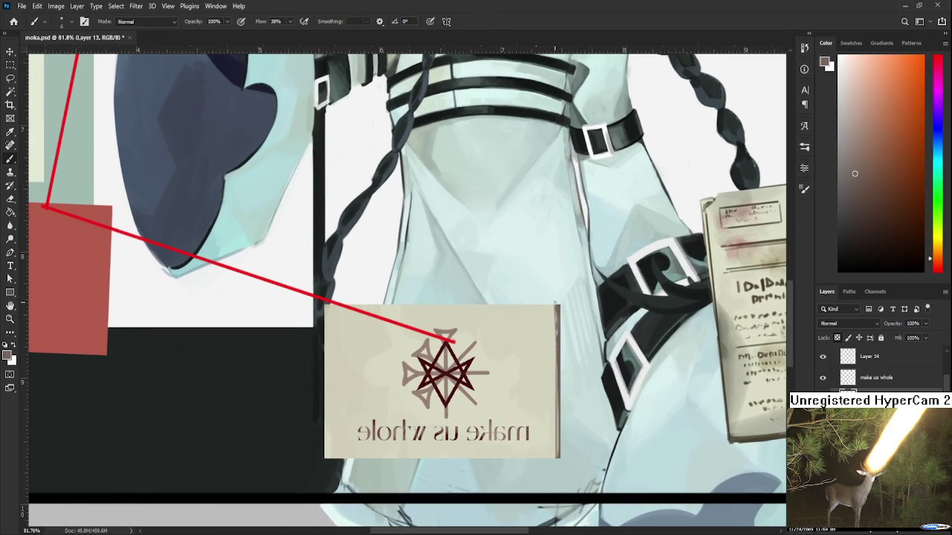
- Paint a dark brown line along the card's top edge from the top-right corner
left_click_drag(326, 305, 414, 305)
left_click(414, 306, "alt")
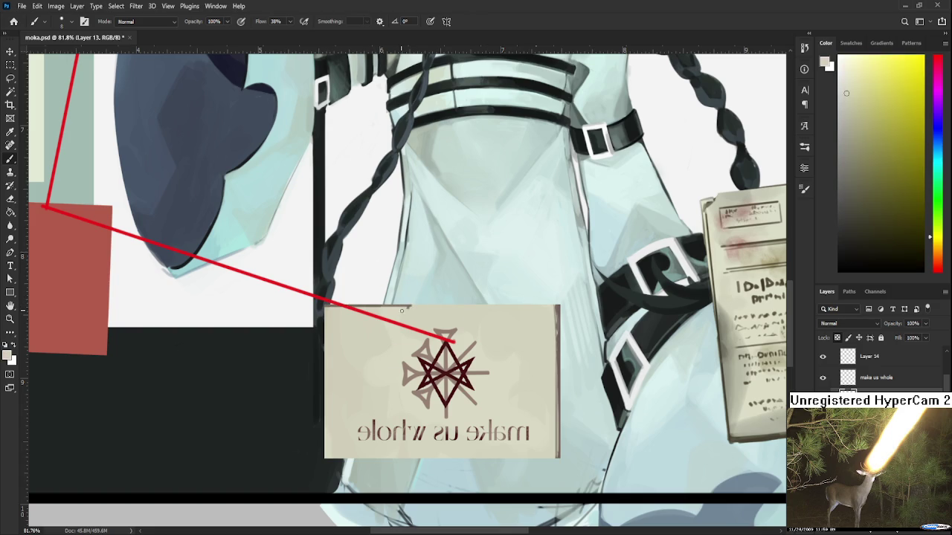
left_click(557, 307, "alt")
left_click_drag(559, 306, 393, 305)
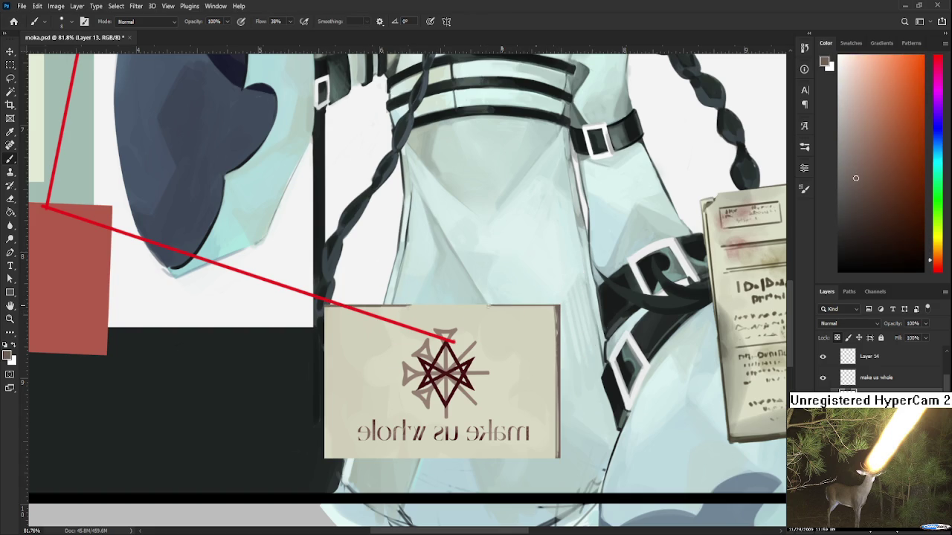
left_click(558, 307, "alt")
left_click(559, 307, "alt")
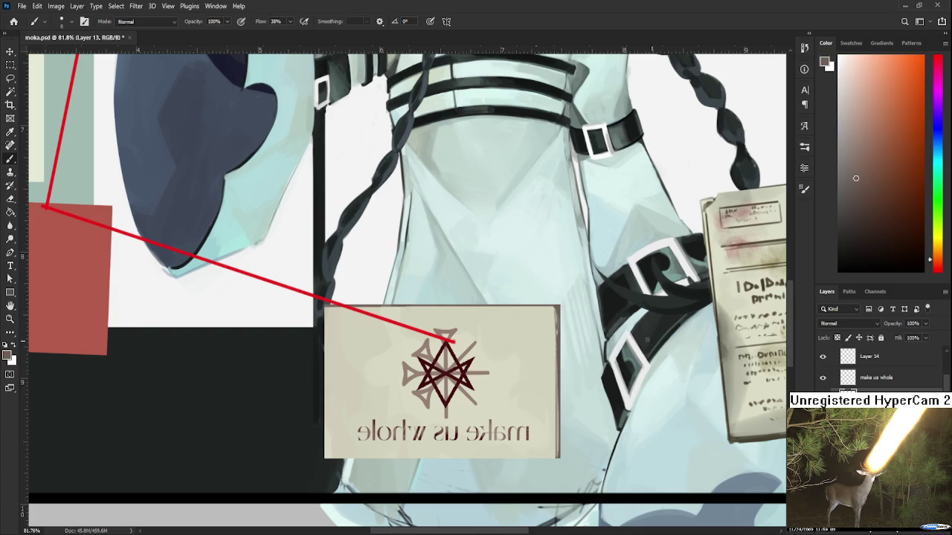
left_click(559, 306, "alt")
left_click(559, 306, "alt")
key("e")
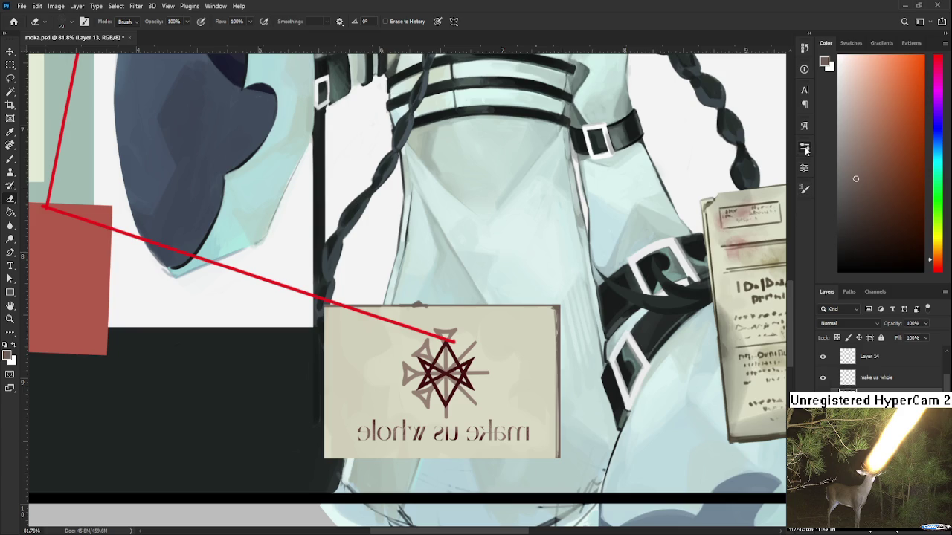
- Shrink the eraser to 50, then sample beige tones along the card's top edge with the Brush
key("bracketleft")
key("bracketleft")
scroll(472, 314, "up", 2)
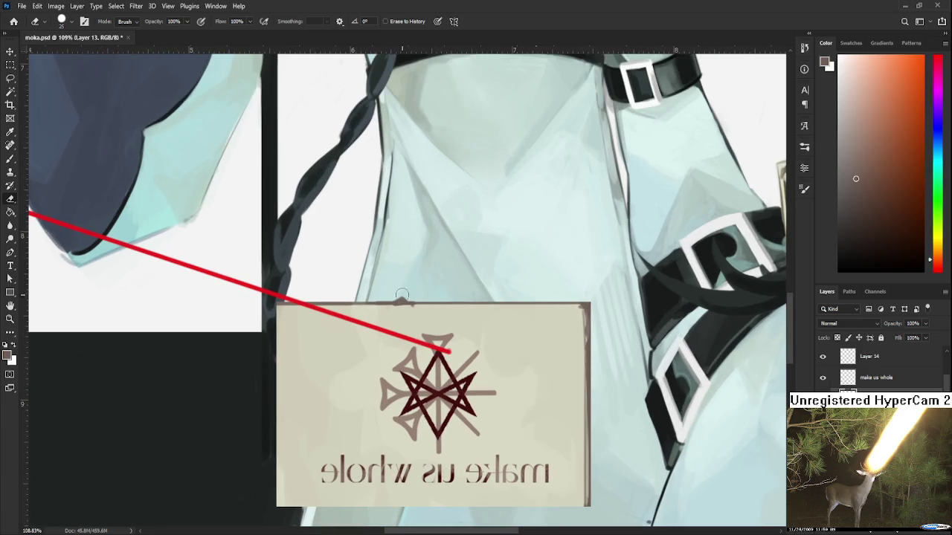
key("b")
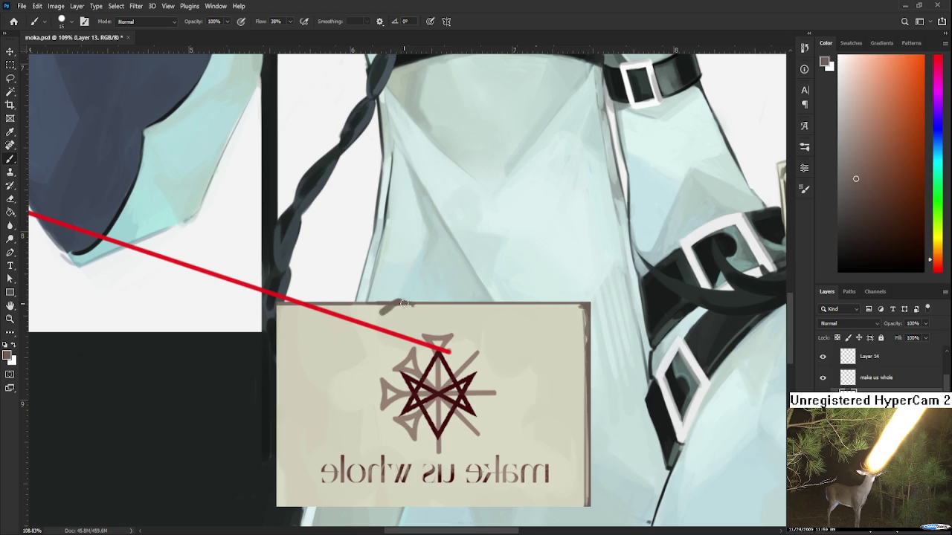
left_click(398, 306, "alt")
left_click(402, 298, "alt")
left_click(405, 305, "alt")
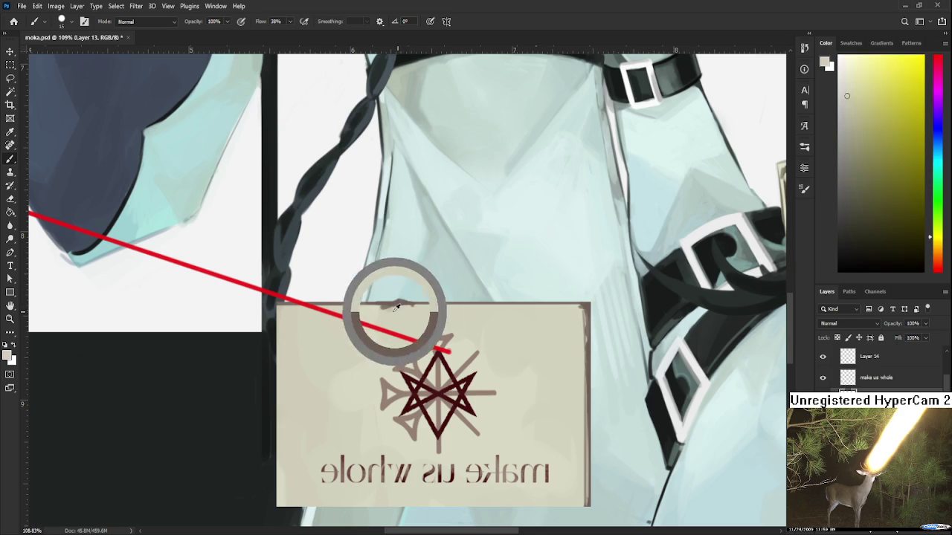
left_click(400, 302, "alt")
left_click(412, 313, "alt")
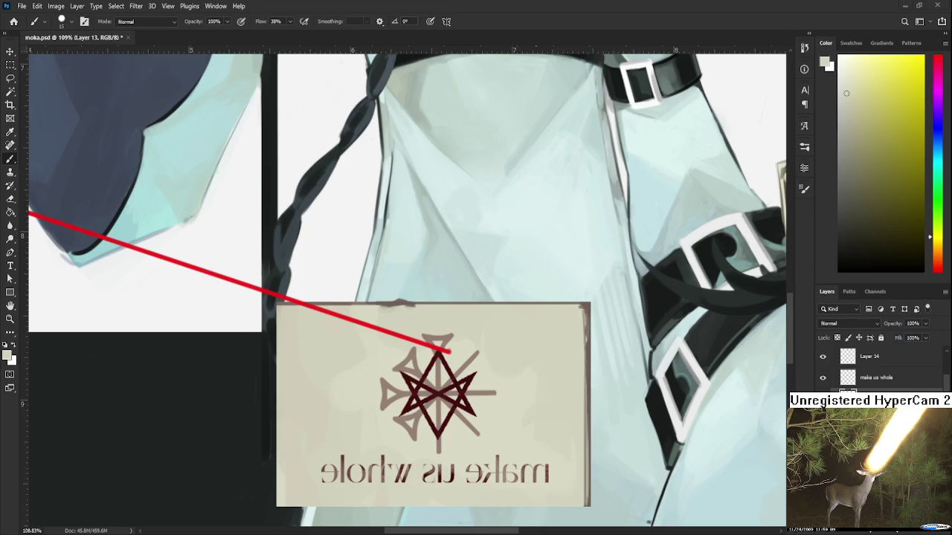
scroll(457, 325, "up", 3)
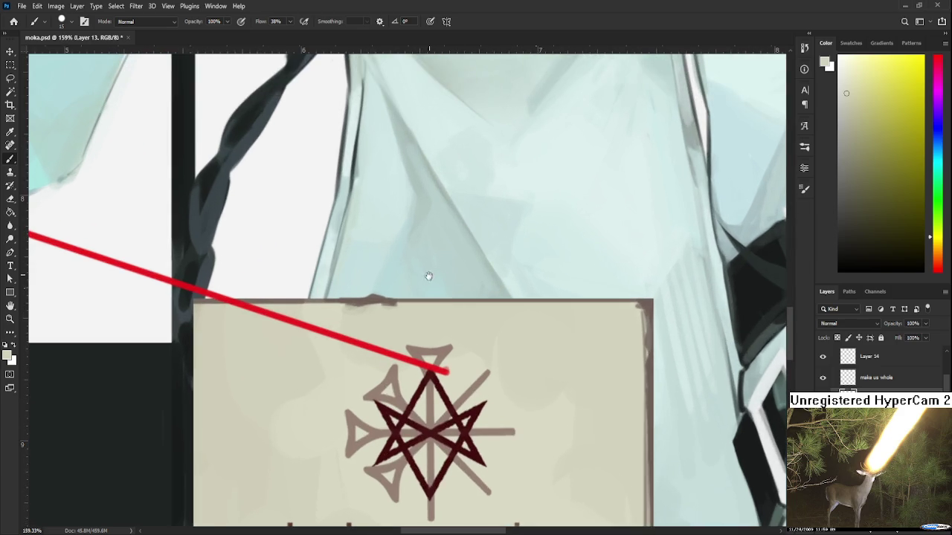
- Paint short alternating brown and beige strokes over the card's top edge
left_click_drag(431, 265, 453, 307)
left_click(421, 327, "alt")
mouse_move(364, 339)
left_mouse_down()
mouse_move(398, 336)
mouse_move(409, 324)
mouse_move(414, 334)
left_mouse_up()
left_click(380, 341, "alt")
left_click(398, 328, "alt")
left_click(394, 337, "alt")
left_click(401, 325, "alt")
left_click(403, 340, "alt")
- Re-sample brown and beige tones along the top edge, ending on a darker brown
left_click(413, 327, "alt")
left_click(415, 336, "alt")
left_click(404, 320, "alt")
left_click_drag(369, 329, 405, 325)
left_click(413, 325, "alt")
left_click(393, 330, "alt")
left_click(408, 327, "alt")
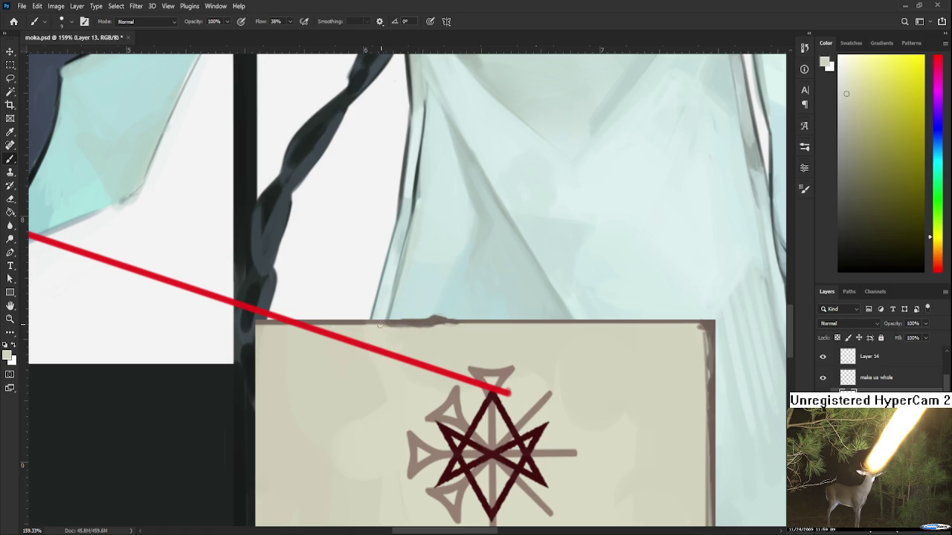
left_click(437, 318, "alt")
left_click(398, 321, "alt")
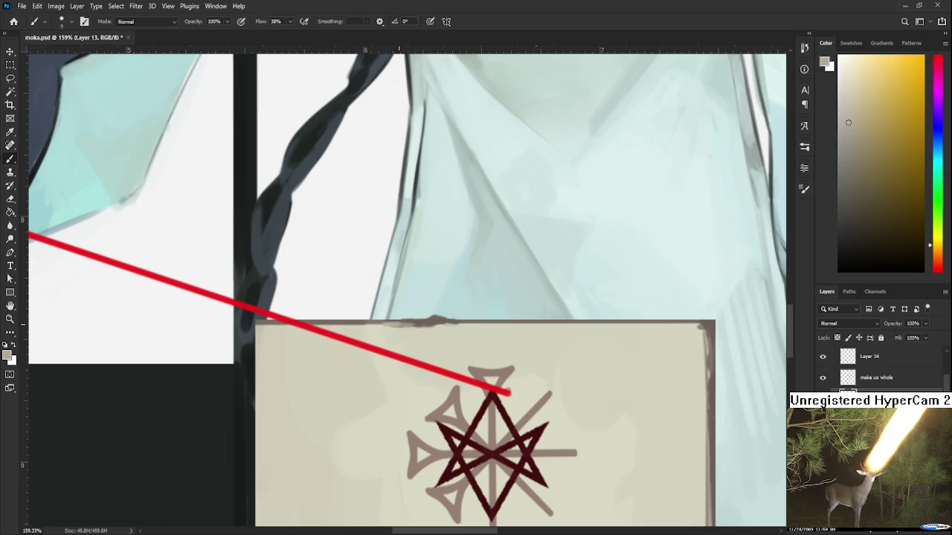
left_click(412, 320, "alt")
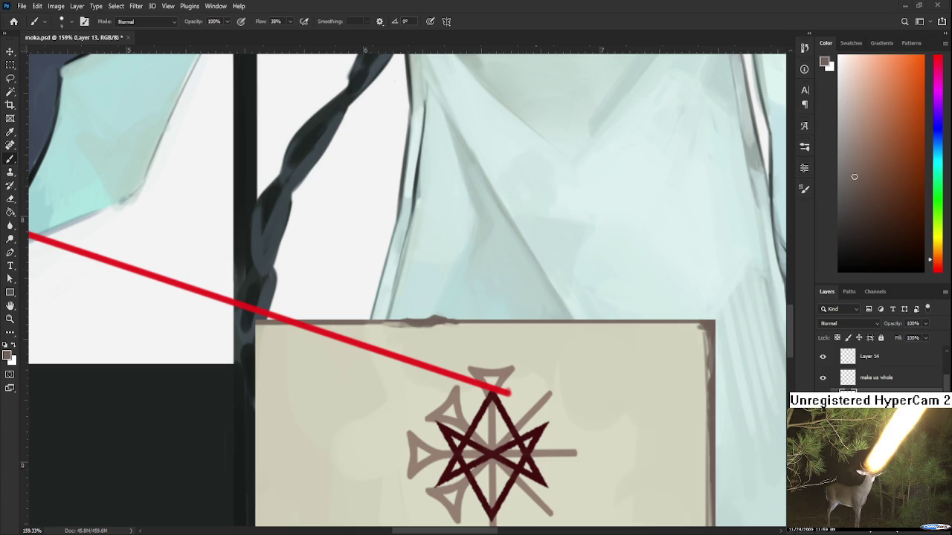
- Repaint the card's top edge in light beige, brightening it near the corner
left_click(427, 328, "alt")
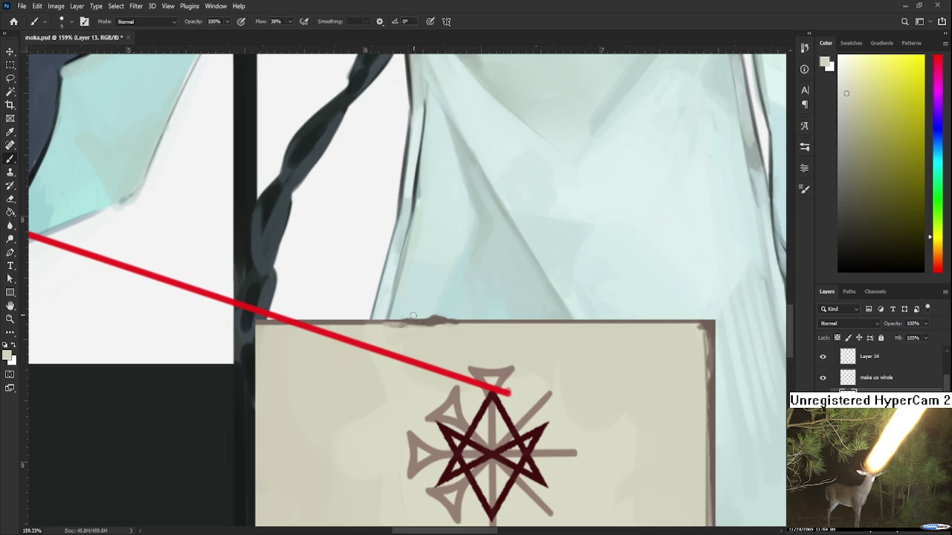
left_click(407, 334, "alt")
left_click(436, 327, "alt")
left_click(436, 327, "alt")
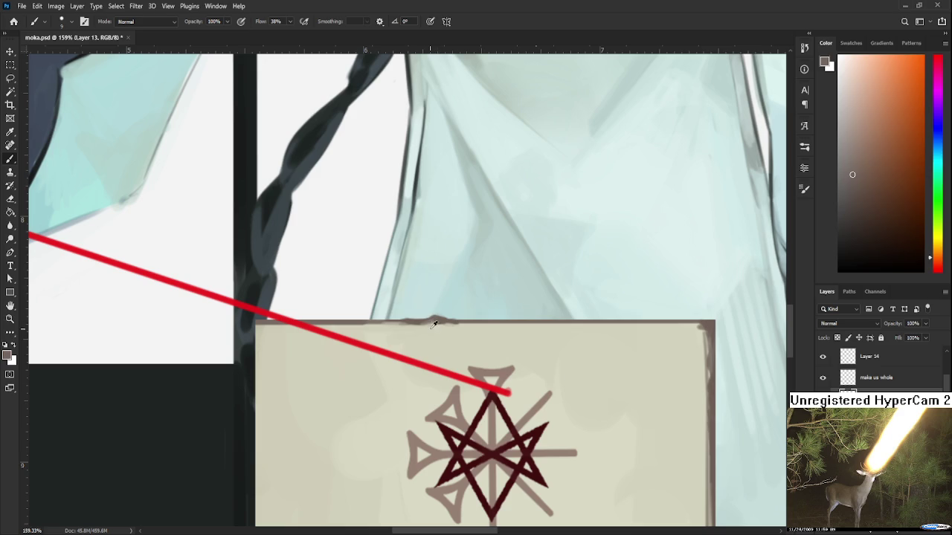
left_click(439, 319, "alt")
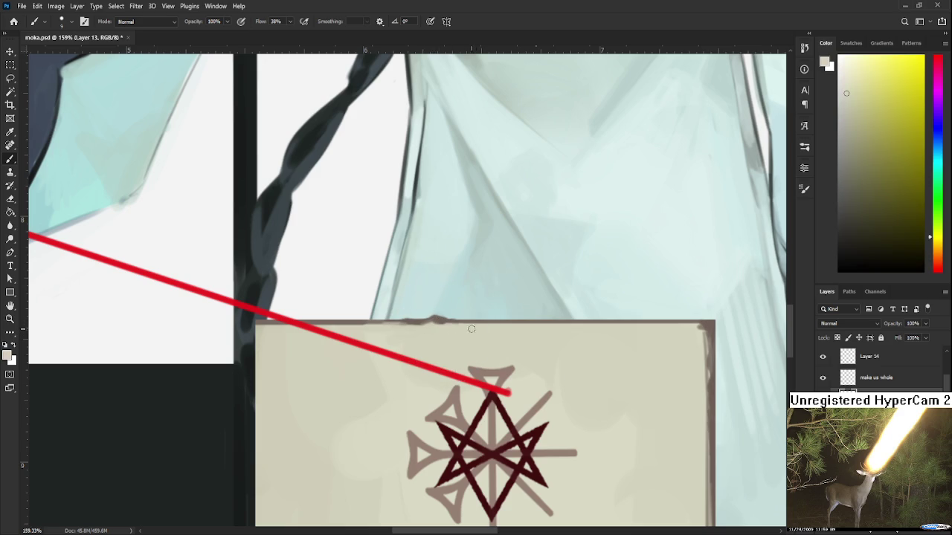
left_click(450, 324, "alt")
mouse_move(409, 323)
left_mouse_down()
mouse_move(300, 323)
mouse_move(374, 329)
left_mouse_up()
left_click(350, 330, "alt")
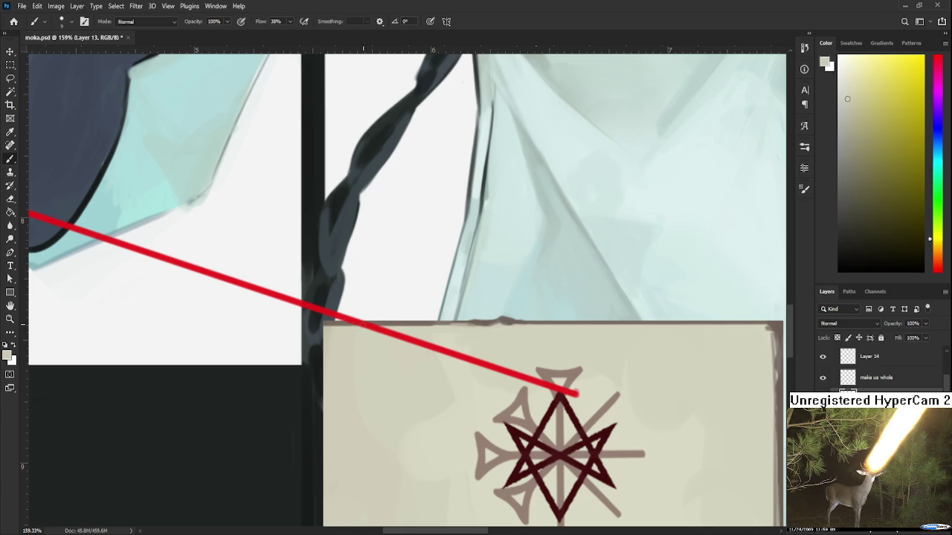
- Pick up the card's darker brown edge colour and bring the left edge into view
left_click(481, 321, "alt")
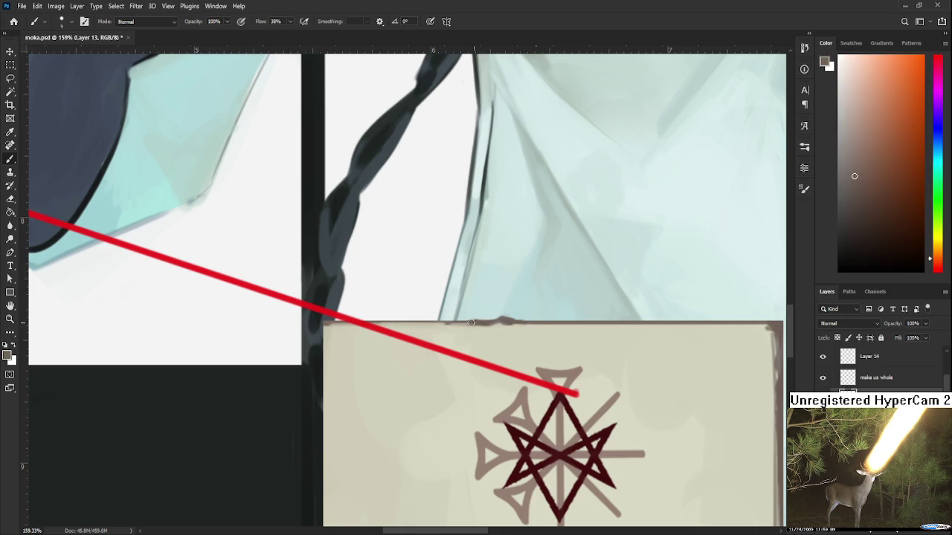
left_click_drag(326, 330, 356, 275)
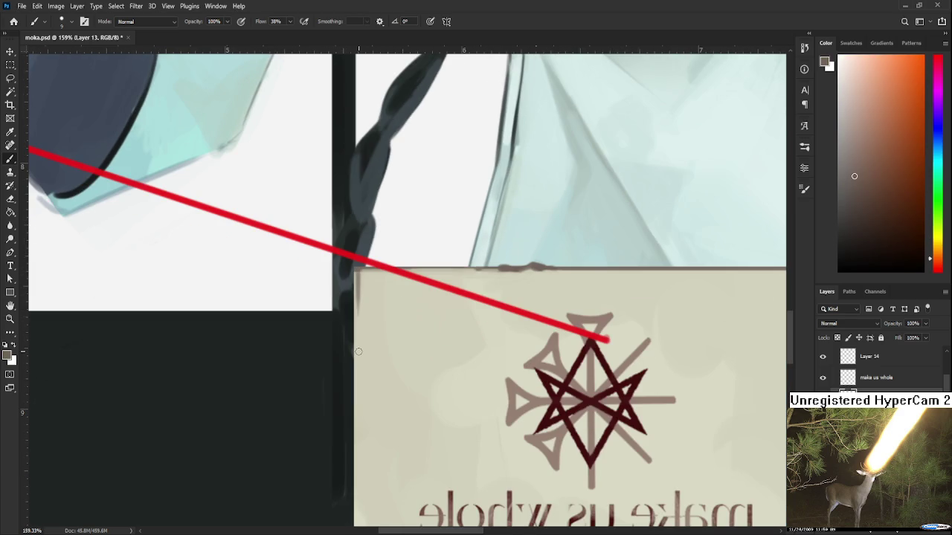
scroll(354, 311, "down", 3)
left_click_drag(422, 358, 457, 354)
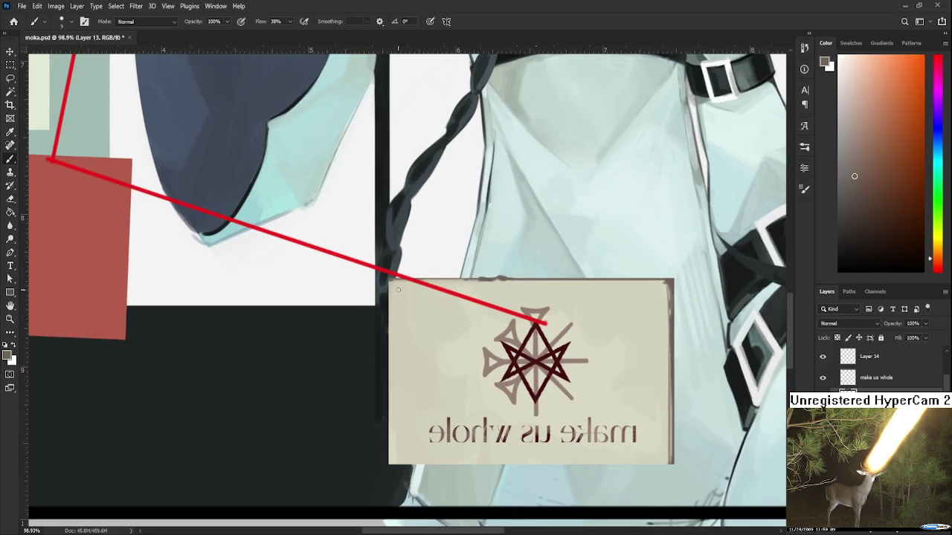
- Paint a dark brown stroke down the card's left edge
mouse_move(390, 279)
left_mouse_down()
mouse_move(392, 465)
mouse_move(392, 293)
mouse_move(396, 447)
left_mouse_up()
left_click(396, 289, "alt")
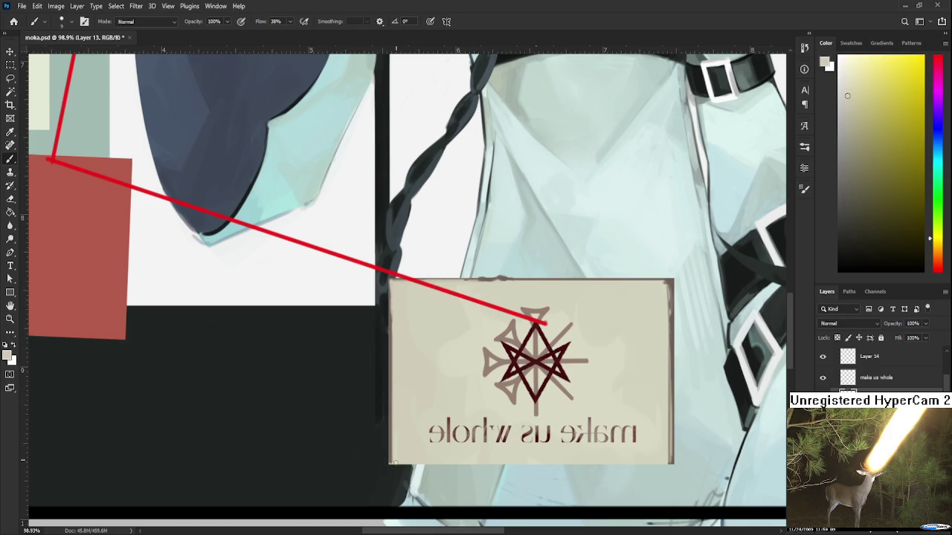
left_click(395, 453, "alt")
left_click(394, 460, "alt")
left_click(391, 461, "alt")
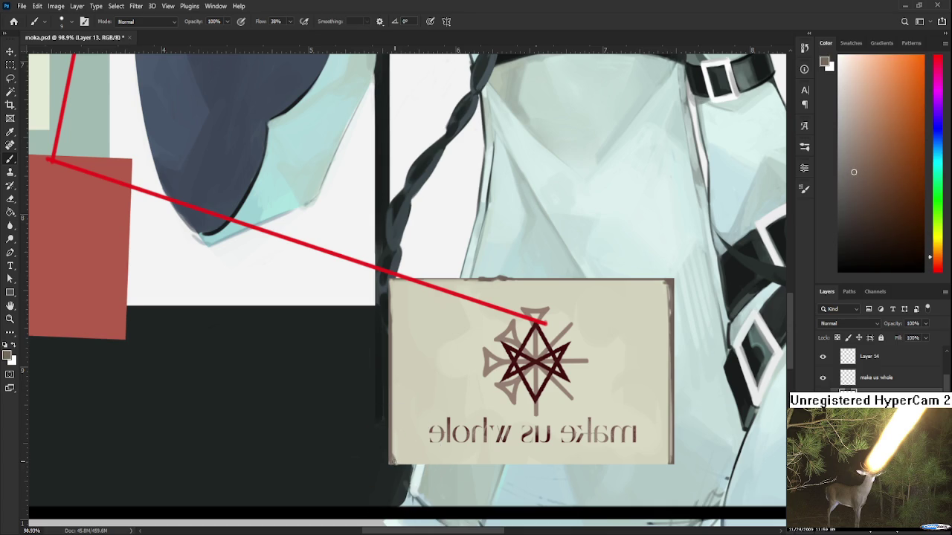
- Paint worn dark brown marks at the lower-left corner and erase into the bottom edge
scroll(394, 460, "down", 2)
left_click(404, 414, "alt")
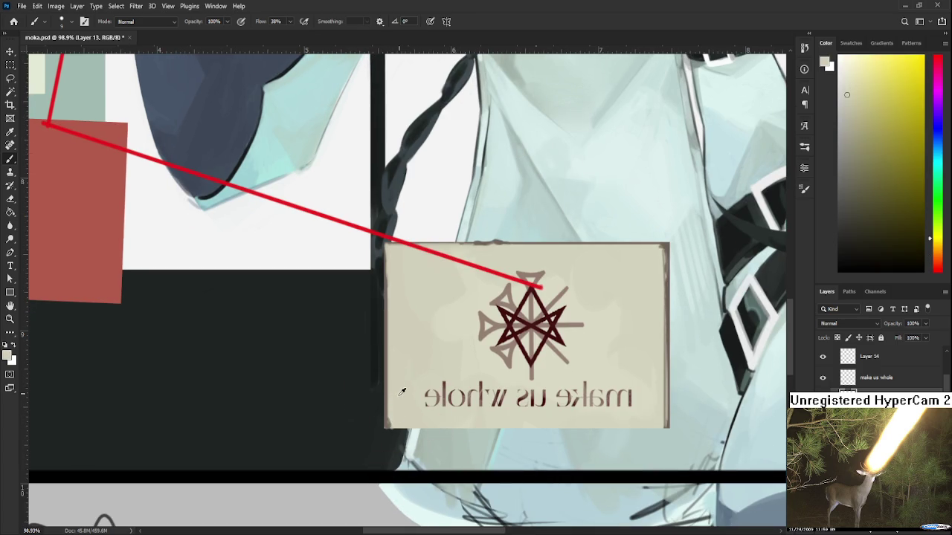
left_click(389, 420, "alt")
left_click_drag(388, 426, 414, 423)
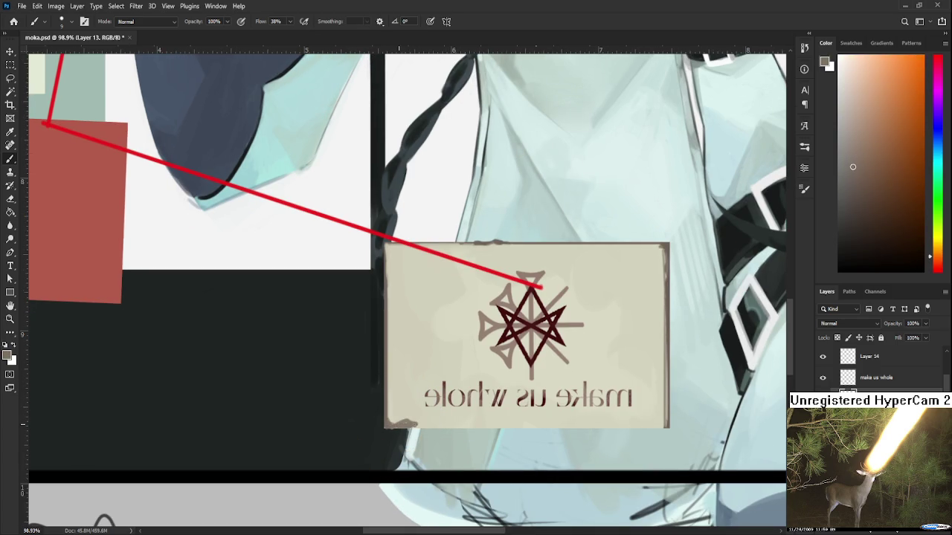
key("e")
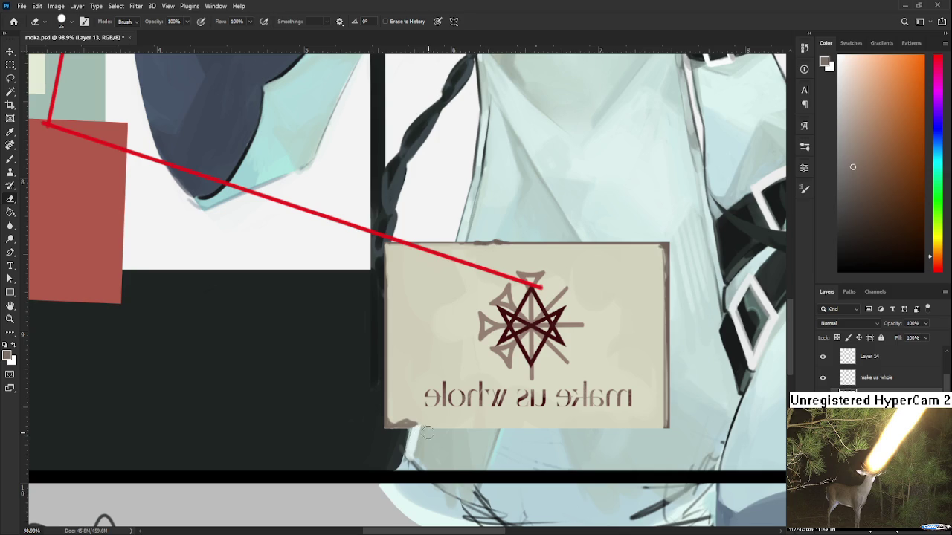
left_click_drag(426, 432, 435, 431)
- Alternate Brush and Eraser to roughen the card's bottom edge border
key("b")
mouse_move(472, 405)
left_mouse_down()
mouse_move(436, 399)
mouse_move(517, 401)
mouse_move(439, 402)
left_mouse_up()
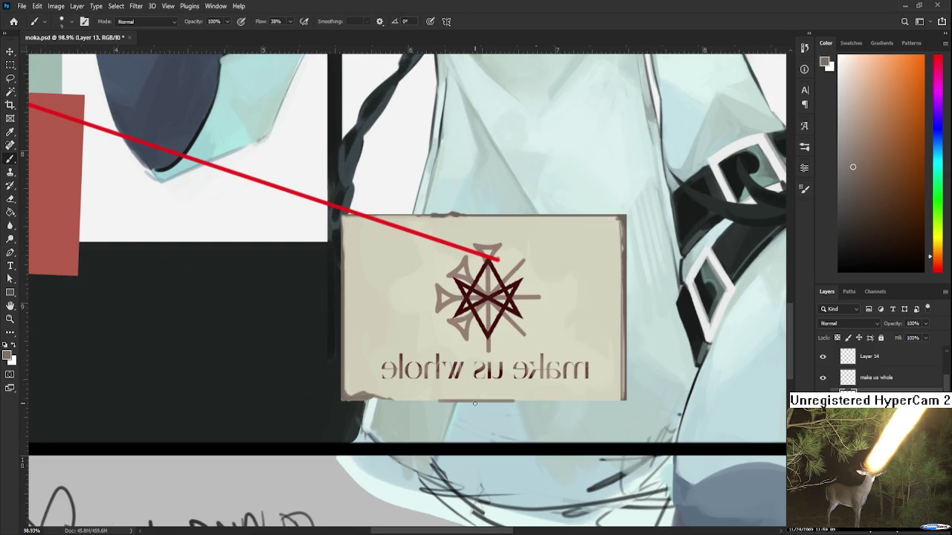
key("e")
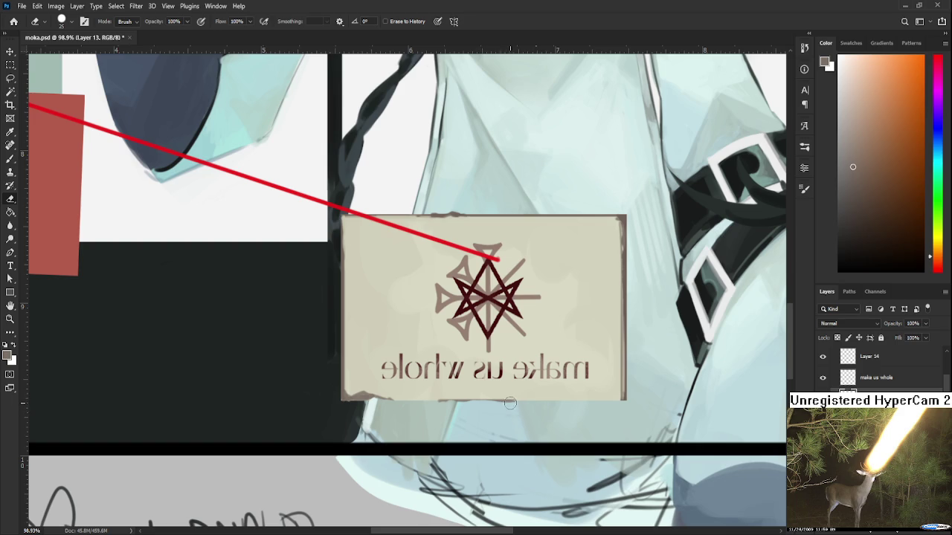
key("b")
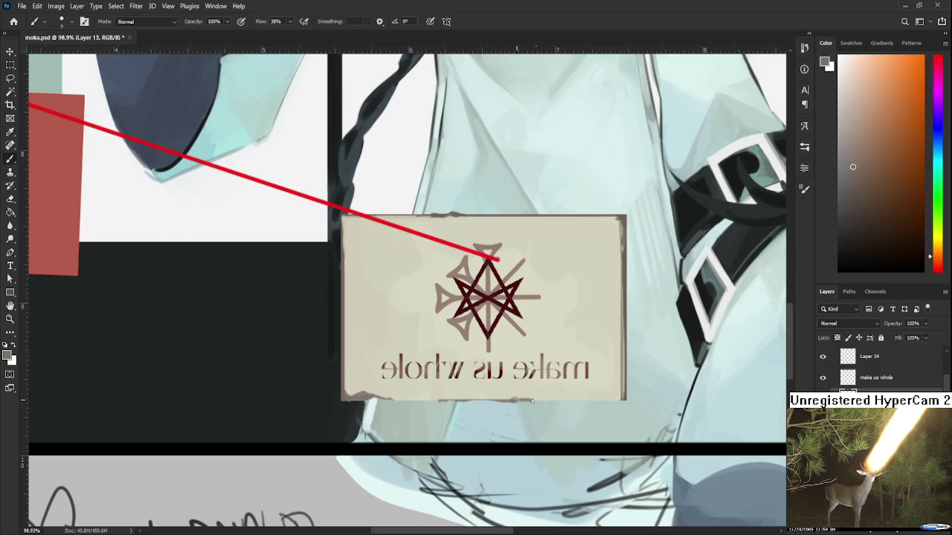
key("e")
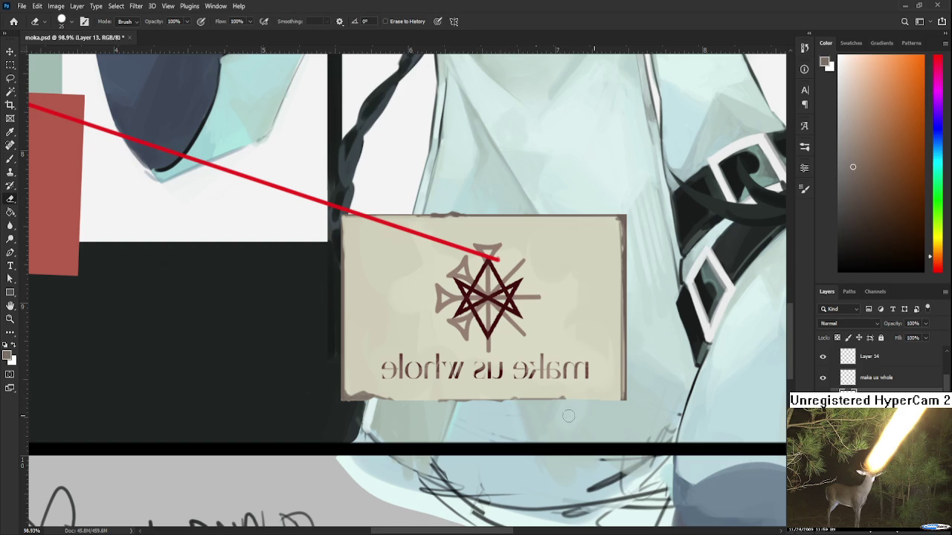
left_click_drag(611, 399, 570, 409)
- Zoom out to review the collage, then bring the make us whole card back into view
scroll(529, 354, "down", 3)
scroll(530, 354, "down", 2)
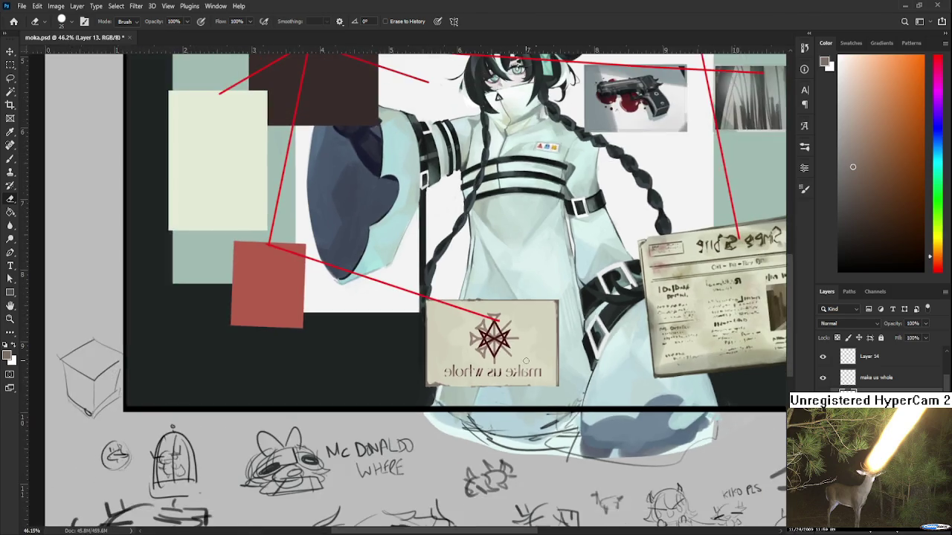
scroll(529, 354, "down", 2)
scroll(529, 353, "down", 1)
scroll(529, 354, "down", 1)
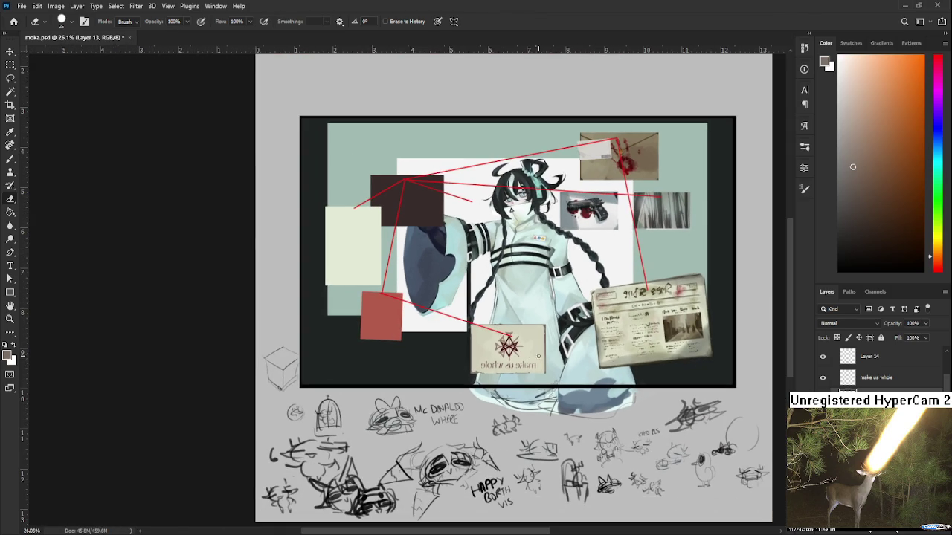
scroll(543, 356, "up", 1)
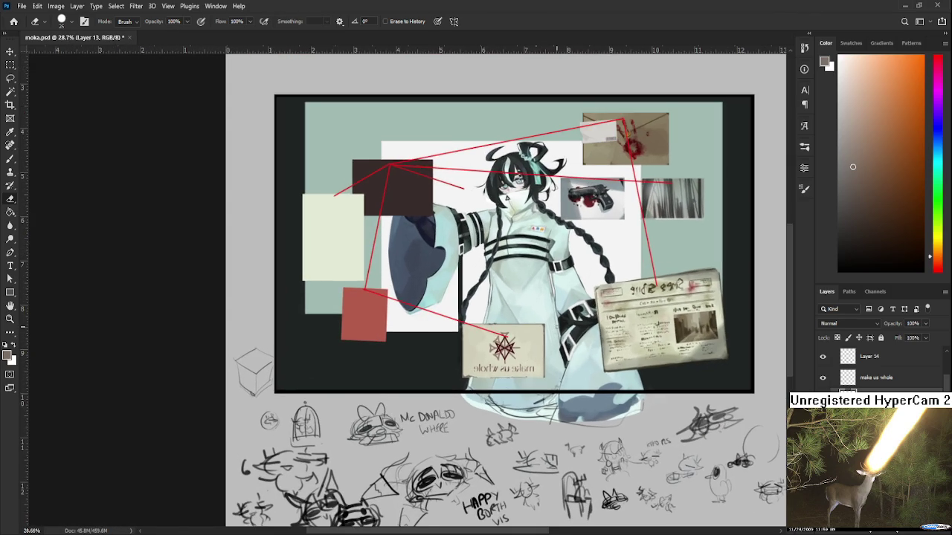
scroll(541, 357, "up", 1)
scroll(538, 360, "up", 1)
scroll(535, 363, "up", 1)
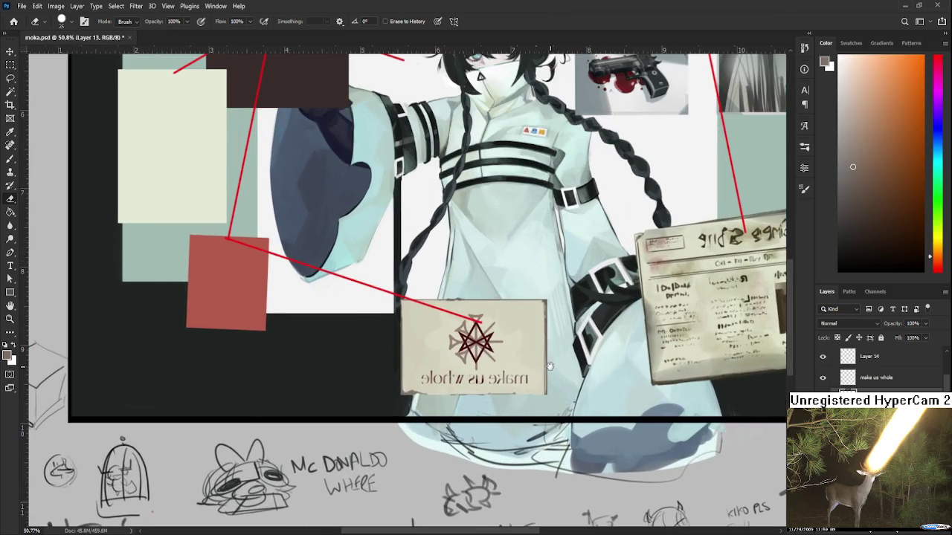
left_click_drag(533, 365, 518, 319)
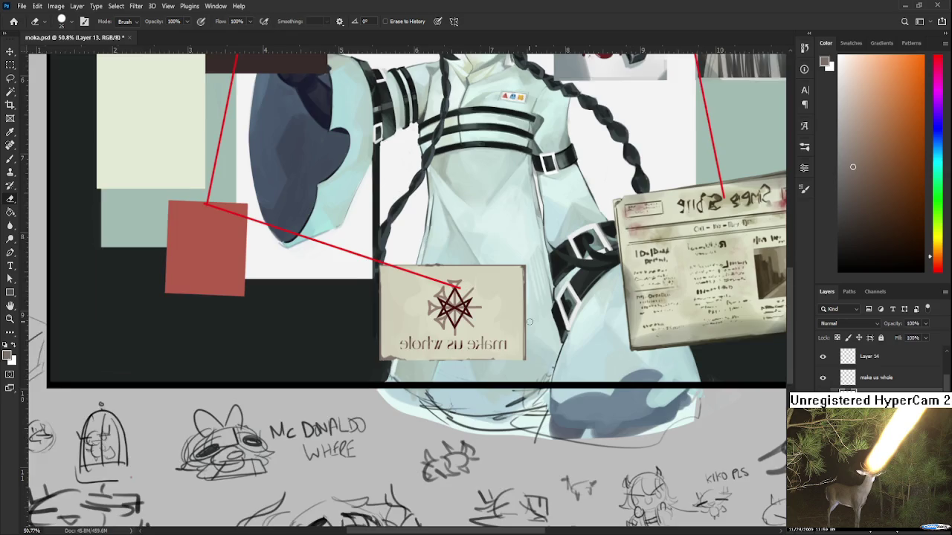
- Paint a short dark brown stroke along the card's bottom-right edge
scroll(529, 321, "down", 2)
scroll(529, 331, "up", 1)
scroll(528, 342, "up", 1)
scroll(527, 357, "up", 1)
key("b")
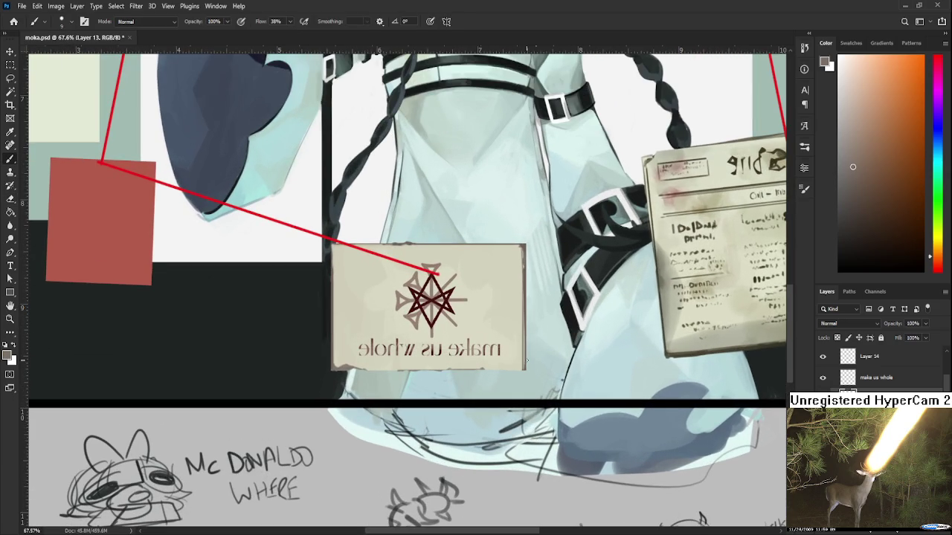
left_click_drag(524, 369, 494, 370)
- Darken the card's bottom-right edge a little more with the brush
left_click_drag(519, 370, 495, 370)
scroll(525, 369, "down", 2)
scroll(525, 370, "down", 2)
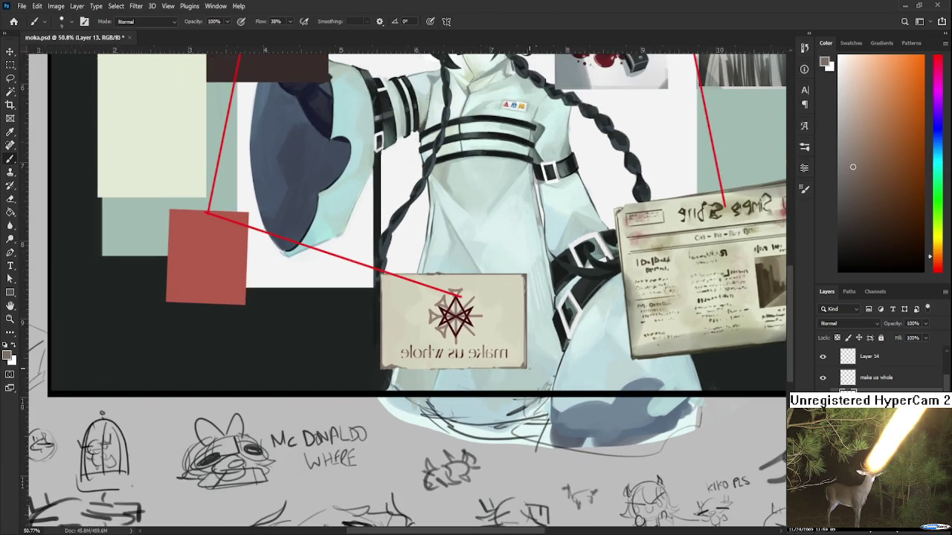
scroll(524, 370, "down", 3)
scroll(525, 369, "up", 4)
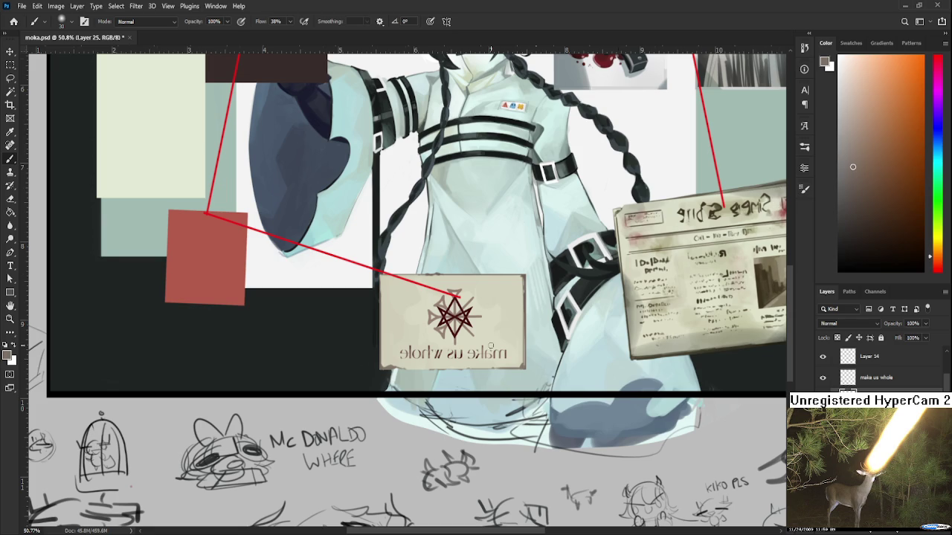
scroll(491, 338, "up", 3)
- Sample the light beige paper colour and paint over the brownish smudge on the card's right
left_click(455, 327, "alt")
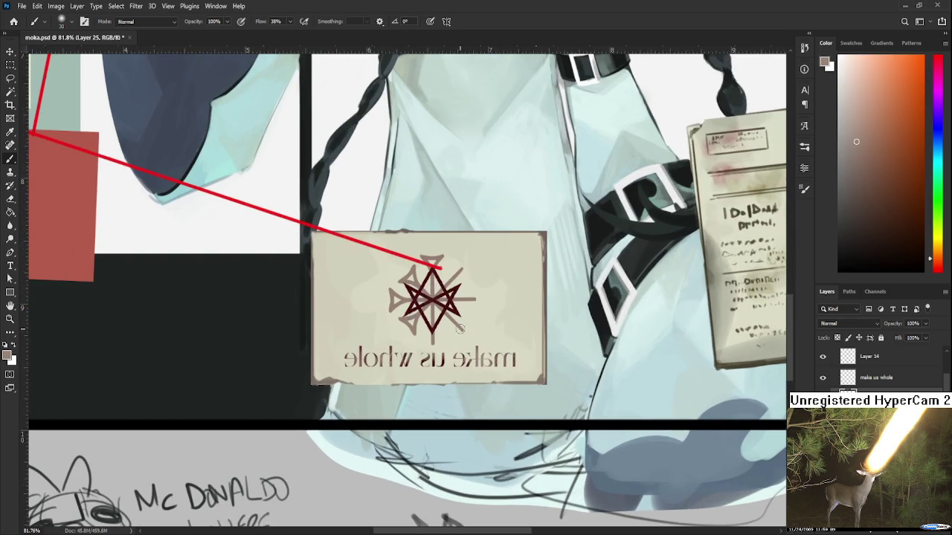
scroll(463, 324, "down", 3)
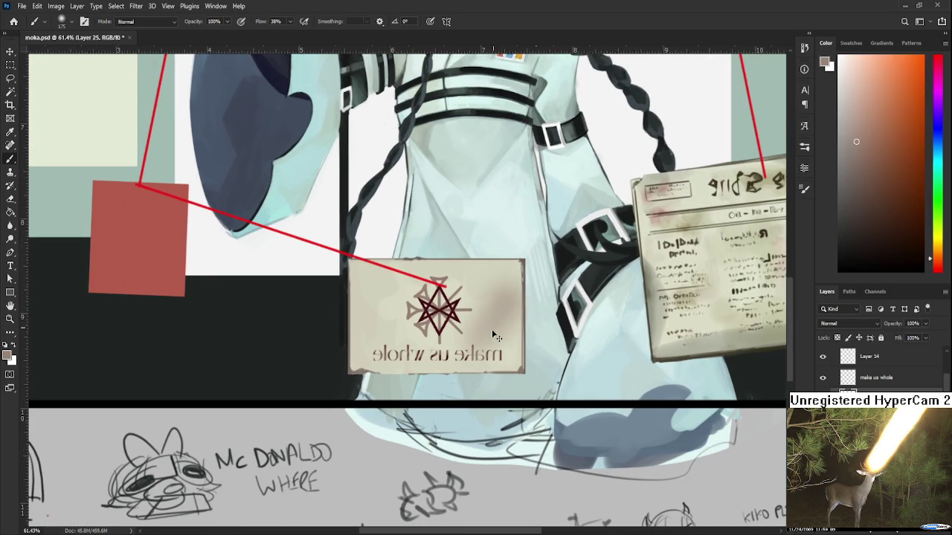
left_click_drag(492, 327, 513, 290)
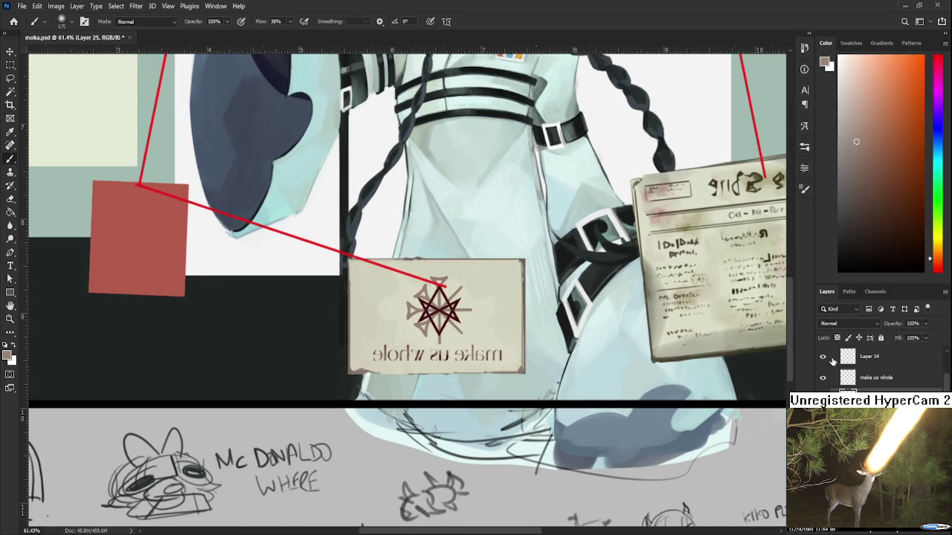
left_click(490, 302, "alt")
left_click(494, 346, "alt")
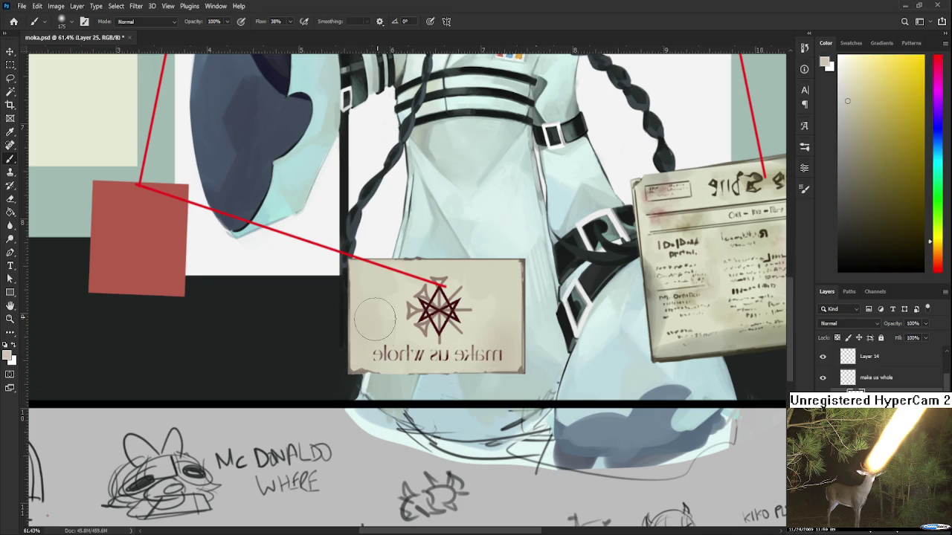
left_click(448, 306, "alt")
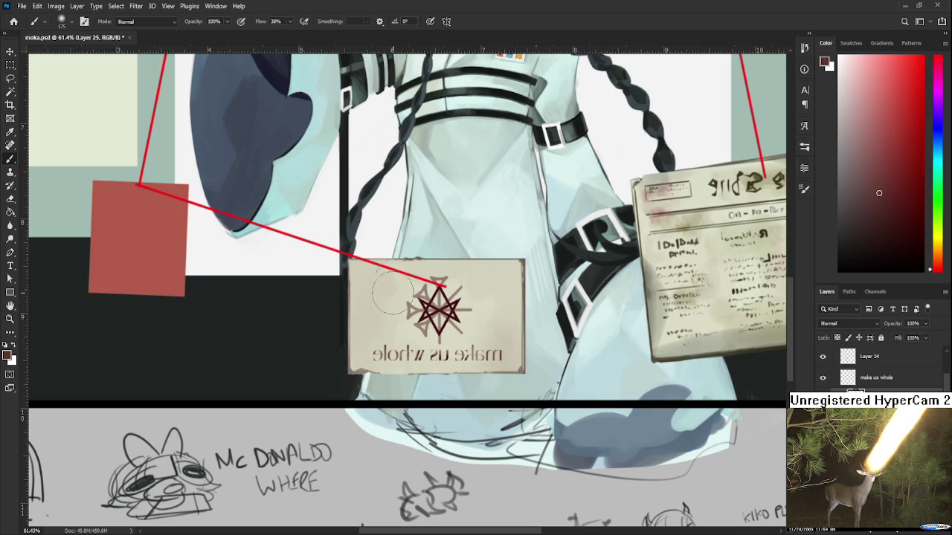
scroll(458, 266, "down", 2)
scroll(453, 298, "down", 2)
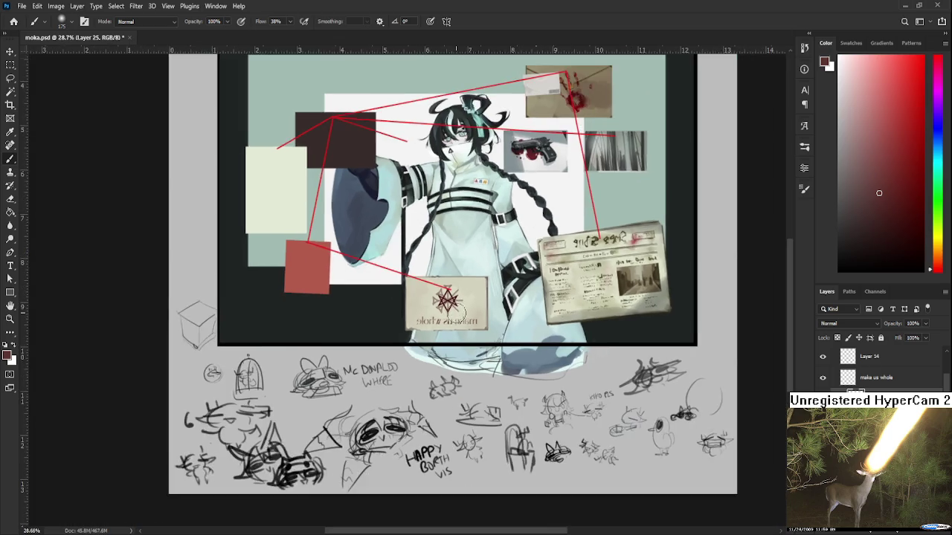
scroll(449, 324, "down", 2)
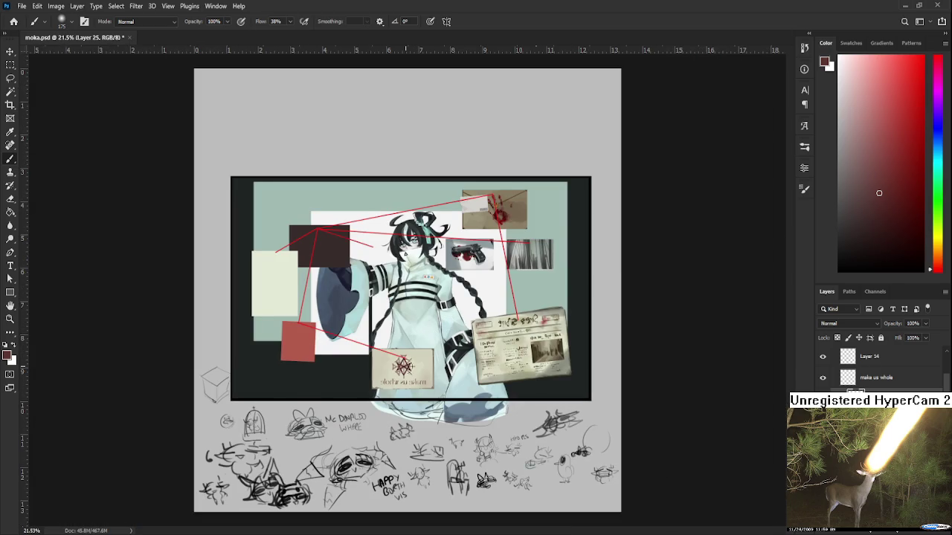
scroll(405, 365, "up", 1)
scroll(404, 367, "up", 1)
scroll(405, 364, "up", 1)
scroll(413, 360, "up", 2)
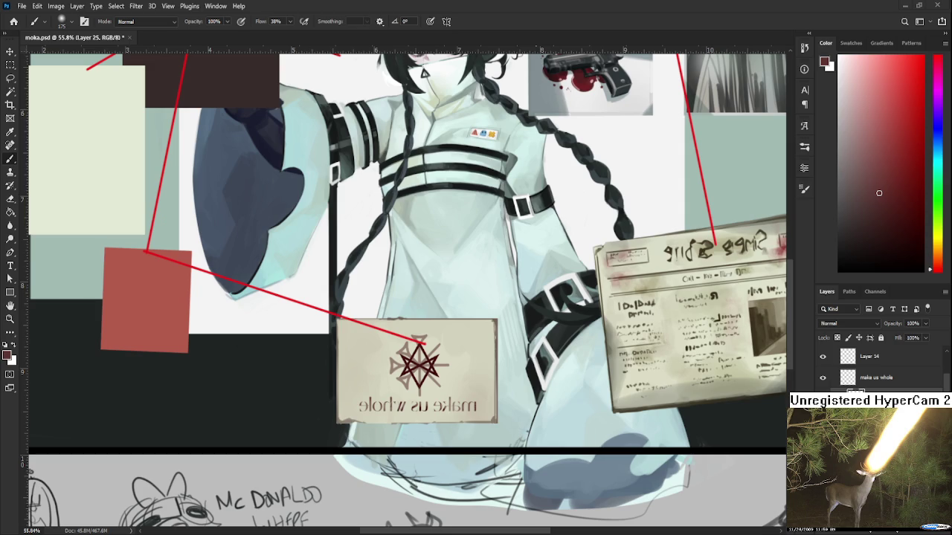
- Place the aged paper texture and shrink it to about 18% beside the central figure
left_click_drag(477, 444, 476, 438)
scroll(548, 269, "down", 4)
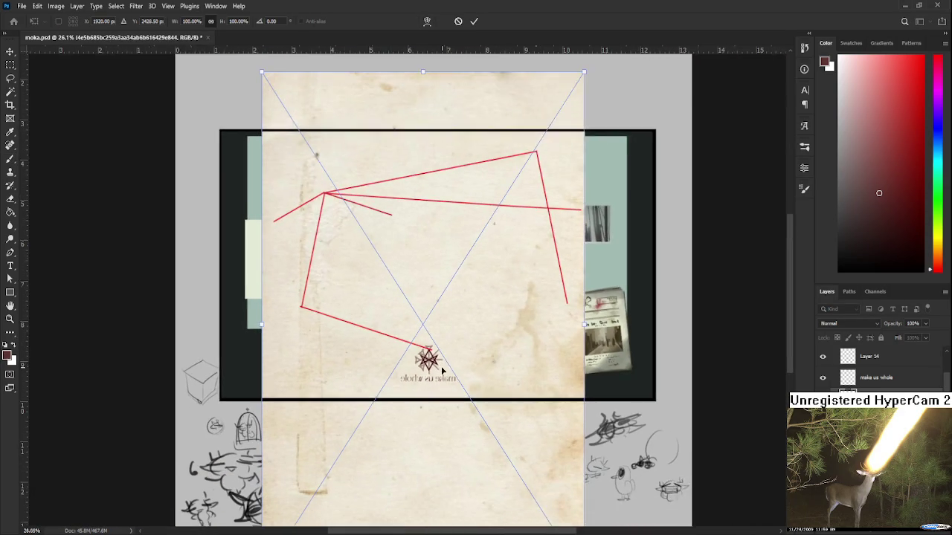
left_click_drag(571, 96, 344, 455)
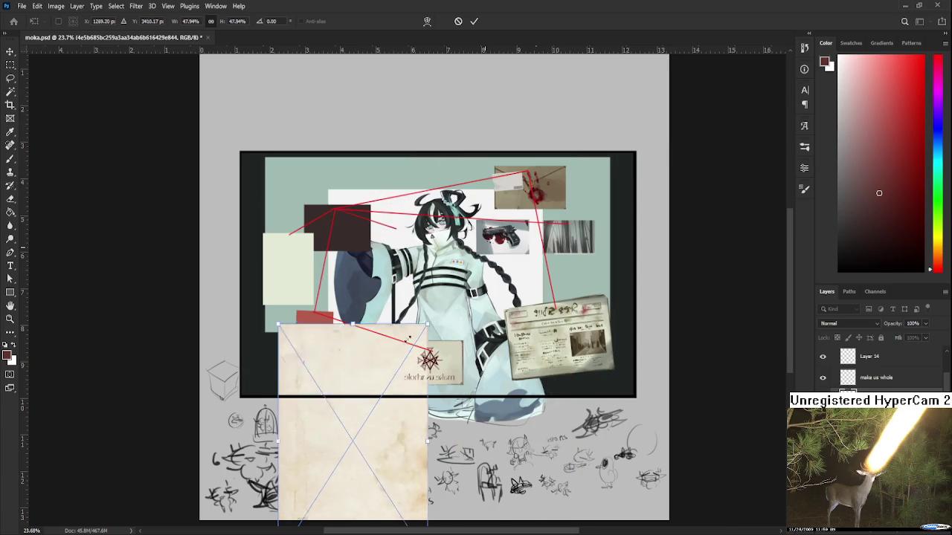
left_click_drag(309, 491, 408, 392)
scroll(436, 350, "up", 2)
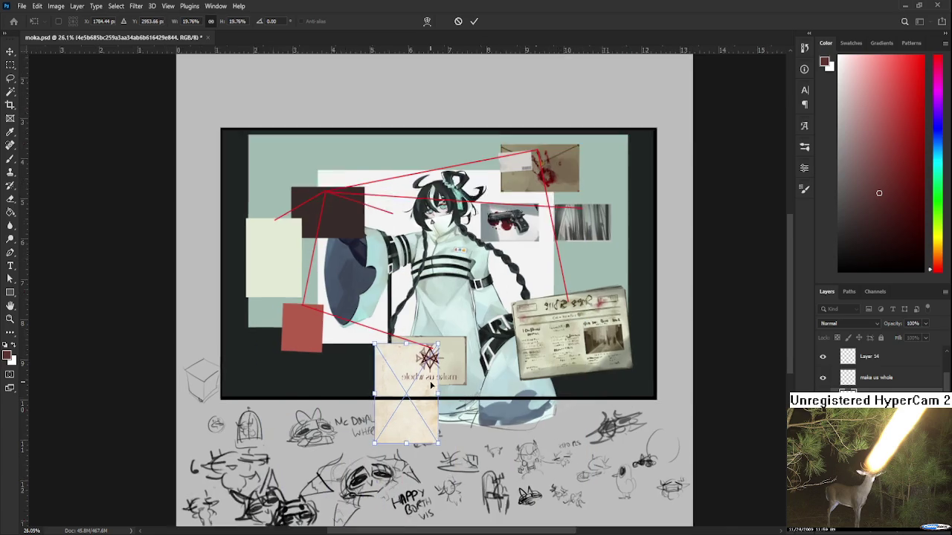
scroll(429, 380, "up", 3)
- Rotate the paper texture -90° to landscape, fit it over the card, and commit
left_click_drag(444, 486, 483, 351)
mouse_move(366, 446)
left_mouse_down()
mouse_move(397, 410)
mouse_move(379, 394)
left_mouse_up()
scroll(379, 394, "up", 5)
left_click_drag(355, 432, 337, 434)
key("Return")
- Pan and zoom the view to centre on the 'make us whole' card
key("b")
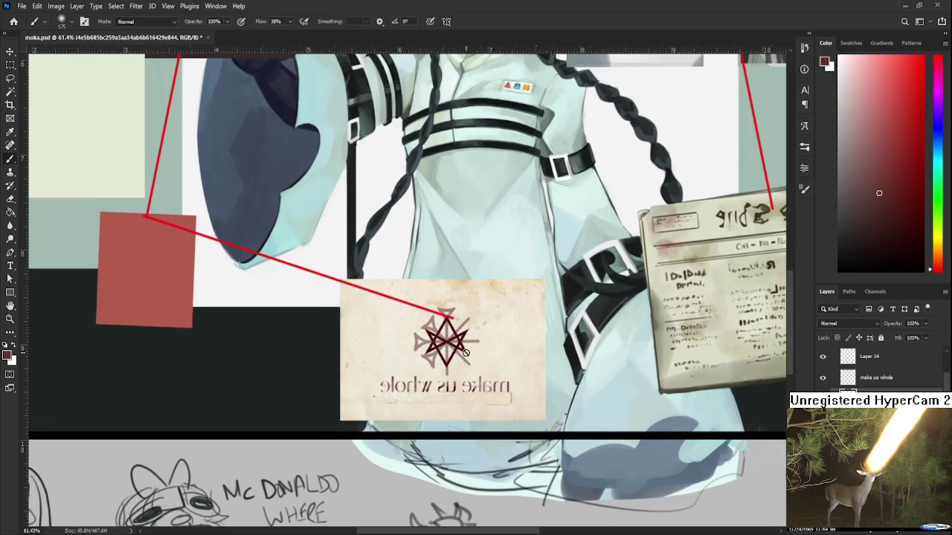
scroll(470, 363, "up", 3)
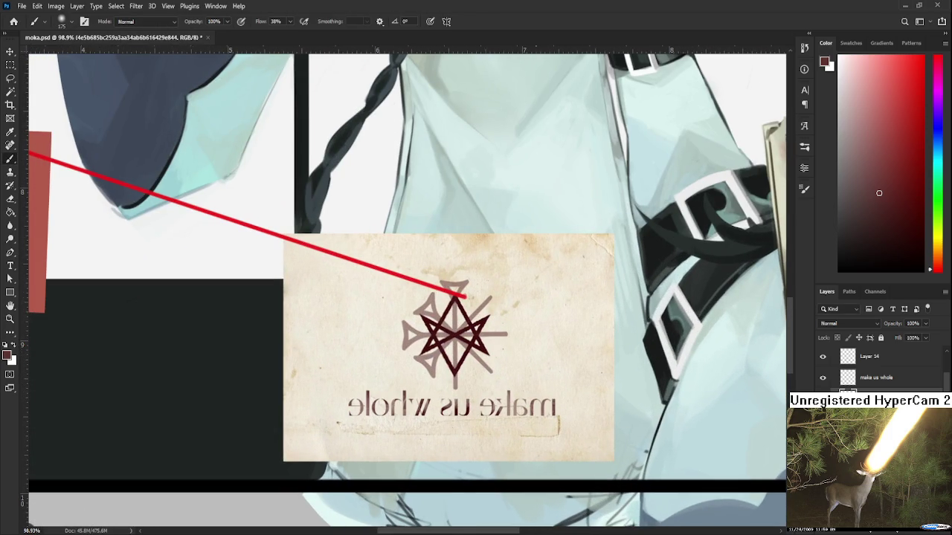
scroll(559, 369, "up", 3)
scroll(559, 369, "down", 2)
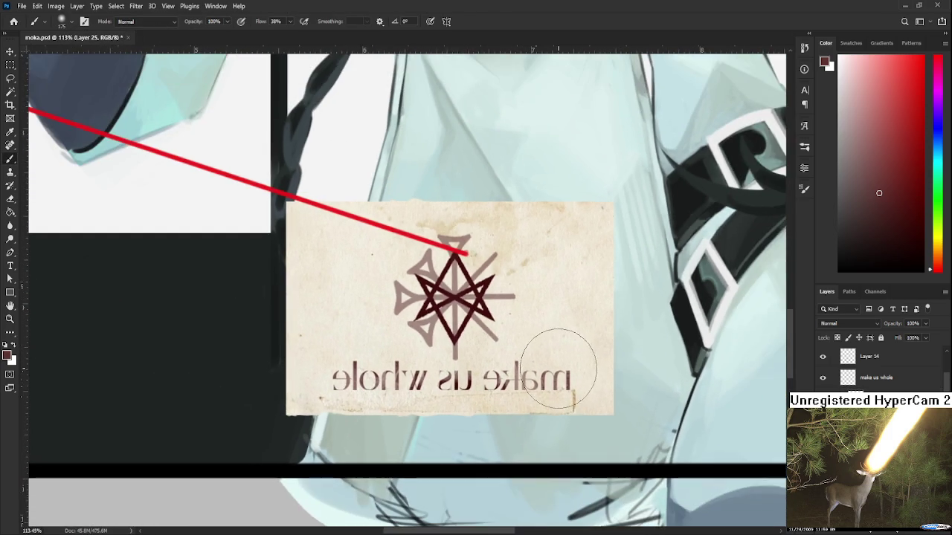
left_click_drag(558, 369, 614, 363)
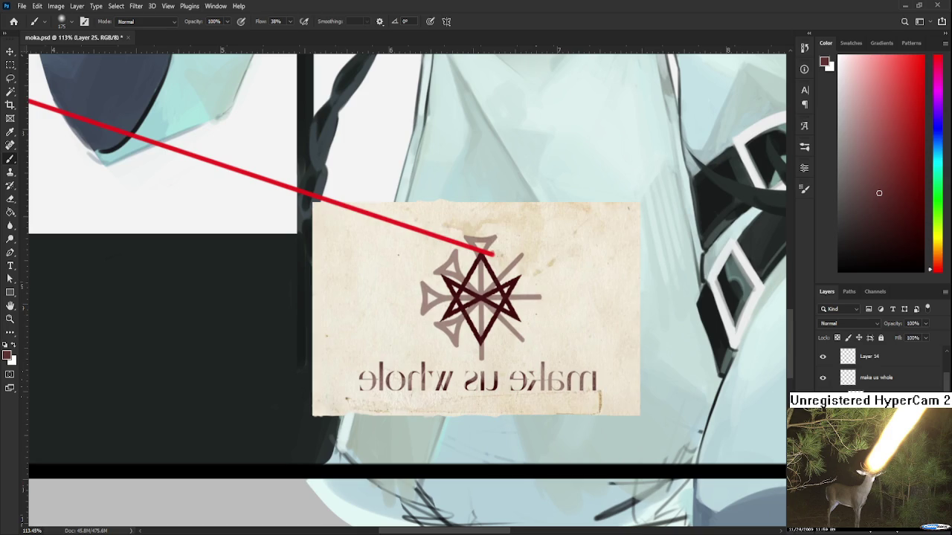
left_click_drag(721, 410, 744, 441)
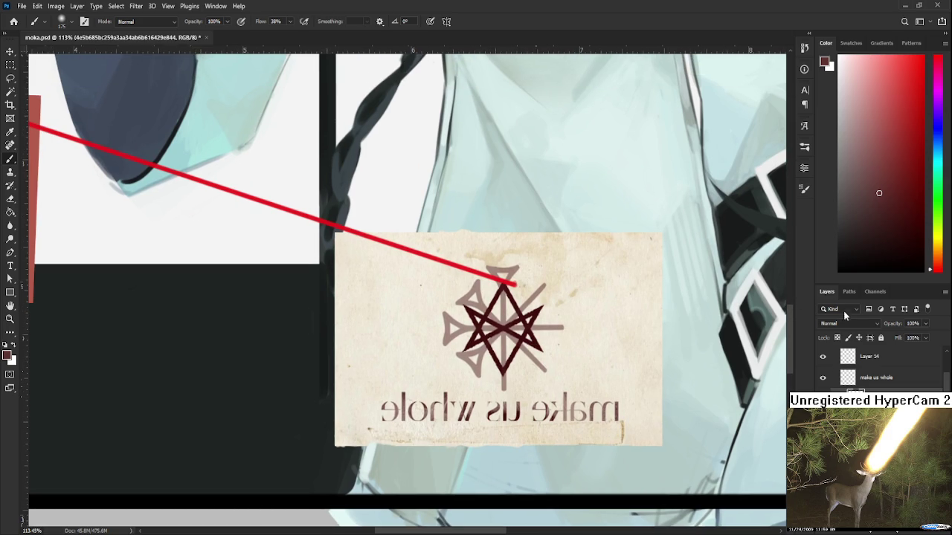
scroll(845, 321, "down", 3)
- Scroll through the paper layer's blend modes to land on Multiply
scroll(845, 327, "down", 2)
scroll(845, 335, "up", 1)
scroll(844, 334, "down", 1)
scroll(840, 336, "down", 2)
scroll(836, 339, "up", 2)
scroll(833, 339, "up", 1)
scroll(832, 340, "down", 6)
scroll(831, 357, "down", 1)
scroll(848, 323, "down", 2)
scroll(847, 323, "down", 3)
scroll(847, 323, "down", 4)
scroll(847, 324, "down", 2)
scroll(840, 335, "up", 3)
scroll(837, 345, "up", 4)
scroll(832, 357, "up", 4)
scroll(833, 361, "up", 4)
scroll(834, 353, "up", 1)
scroll(836, 338, "up", 1)
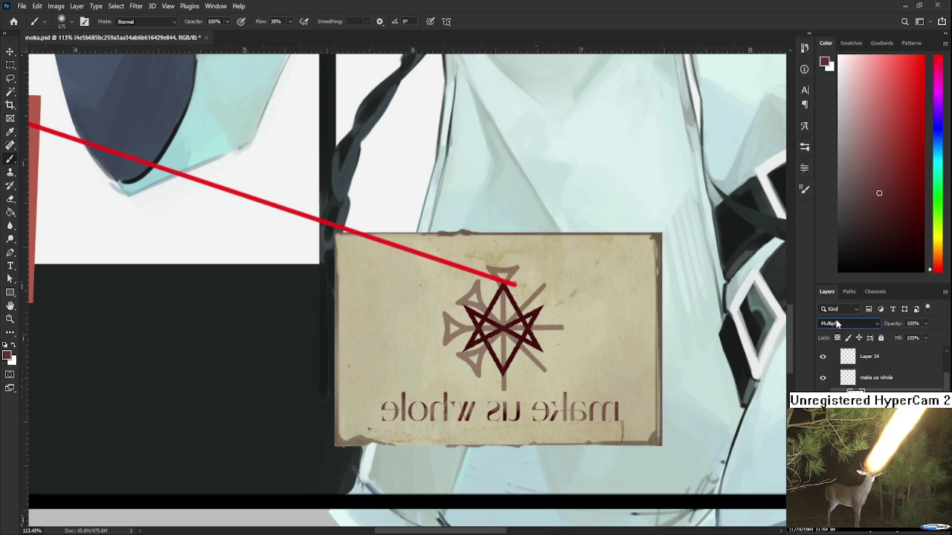
scroll(834, 360, "down", 2)
scroll(836, 366, "down", 2)
scroll(837, 377, "down", 1)
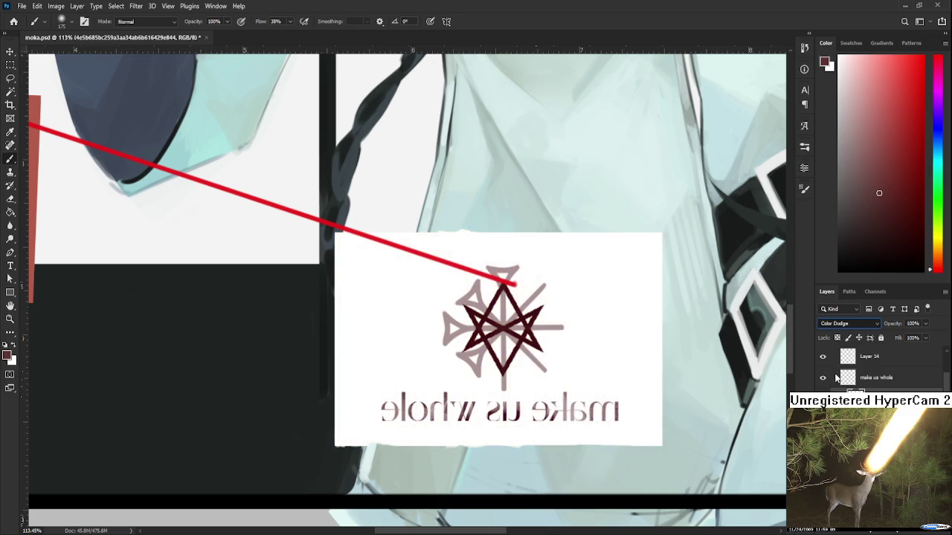
scroll(838, 388, "down", 1)
scroll(838, 328, "up", 2)
scroll(837, 327, "up", 2)
scroll(837, 327, "up", 3)
scroll(837, 328, "up", 1)
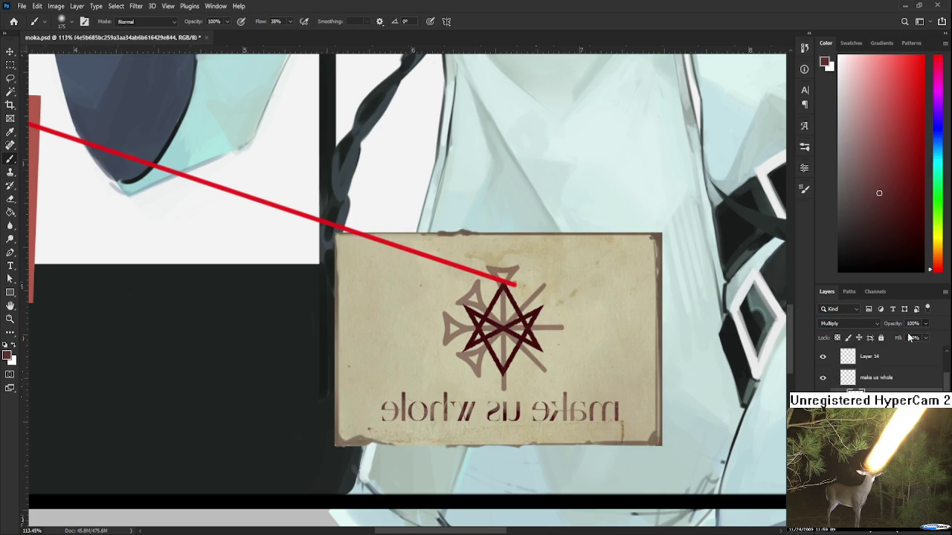
- Set the paper texture layer's opacity to 66%
left_click(911, 323)
type("60")
type("55")
type("66")
scroll(565, 360, "down", 2)
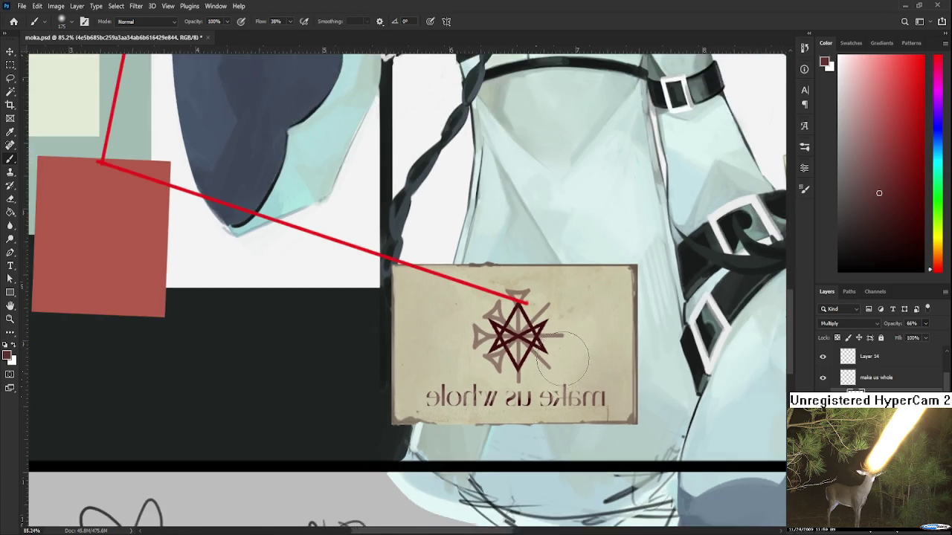
scroll(565, 360, "down", 2)
scroll(565, 361, "down", 2)
scroll(567, 362, "down", 1)
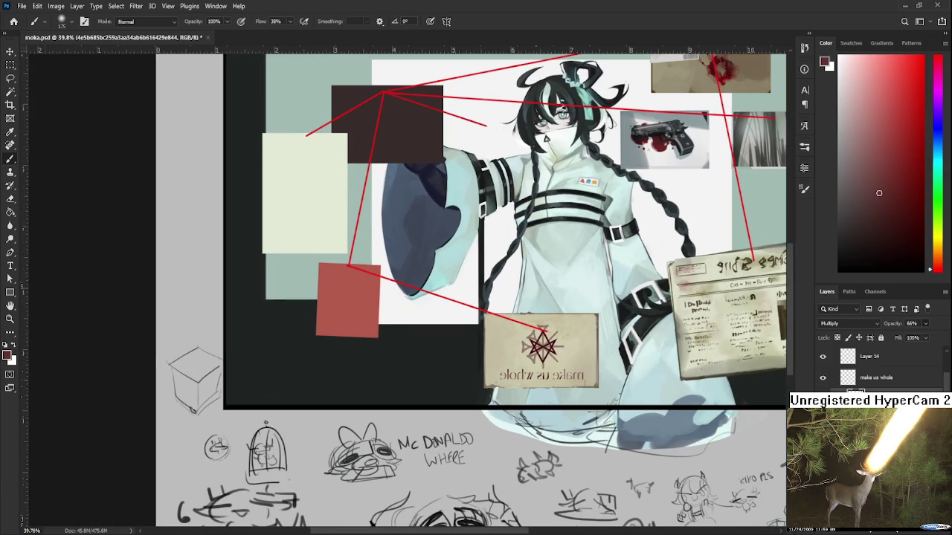
left_click(854, 390)
left_click(855, 390)
scroll(587, 300, "down", 1)
scroll(584, 320, "down", 1)
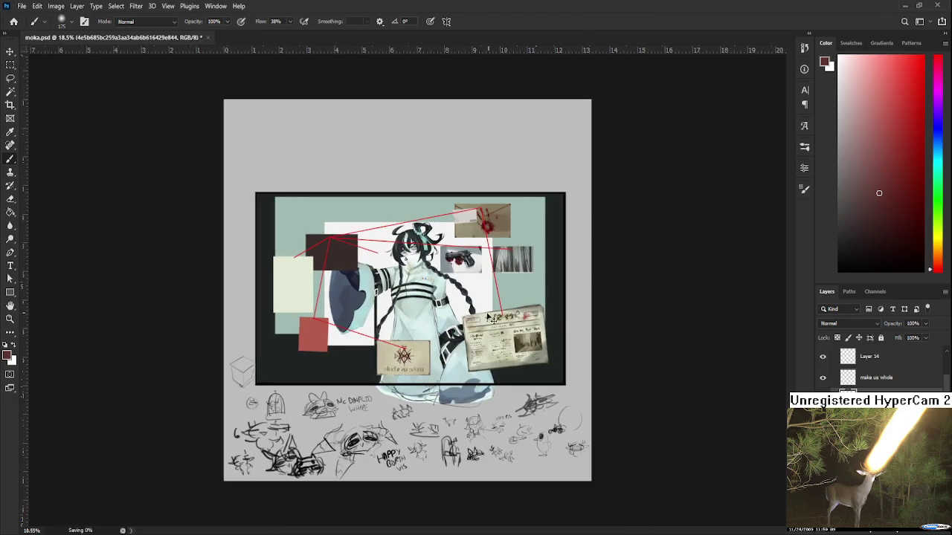
scroll(414, 351, "down", 1)
scroll(414, 351, "up", 2)
scroll(415, 351, "up", 1)
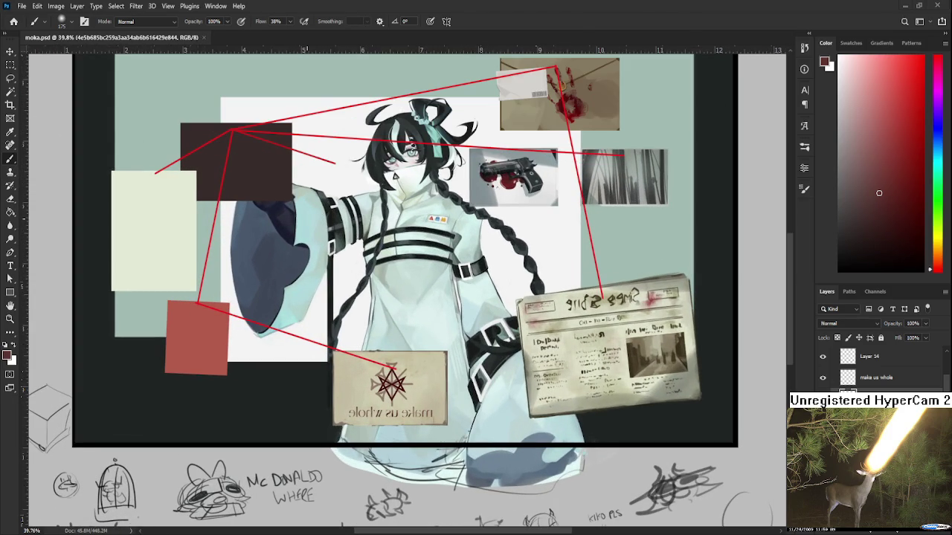
scroll(296, 426, "up", 1)
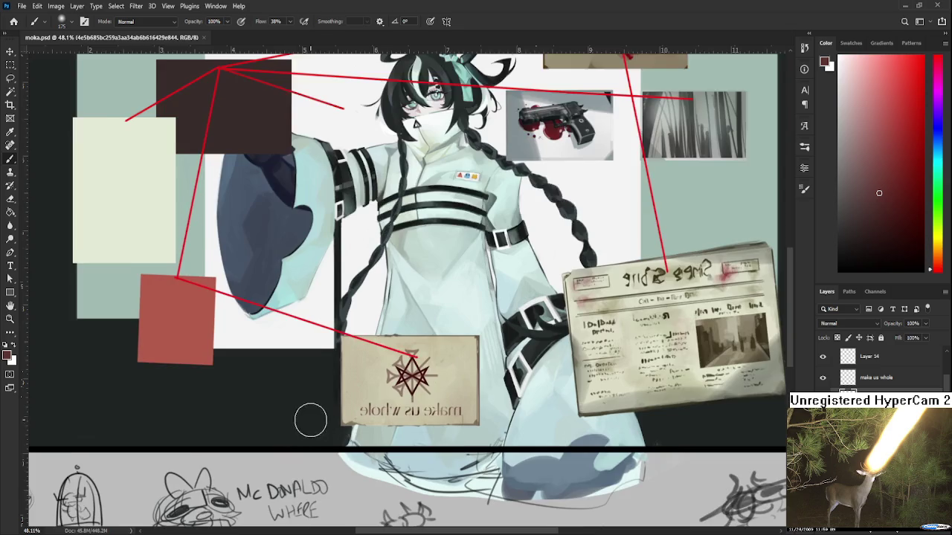
scroll(296, 426, "up", 1)
scroll(296, 426, "up", 1)
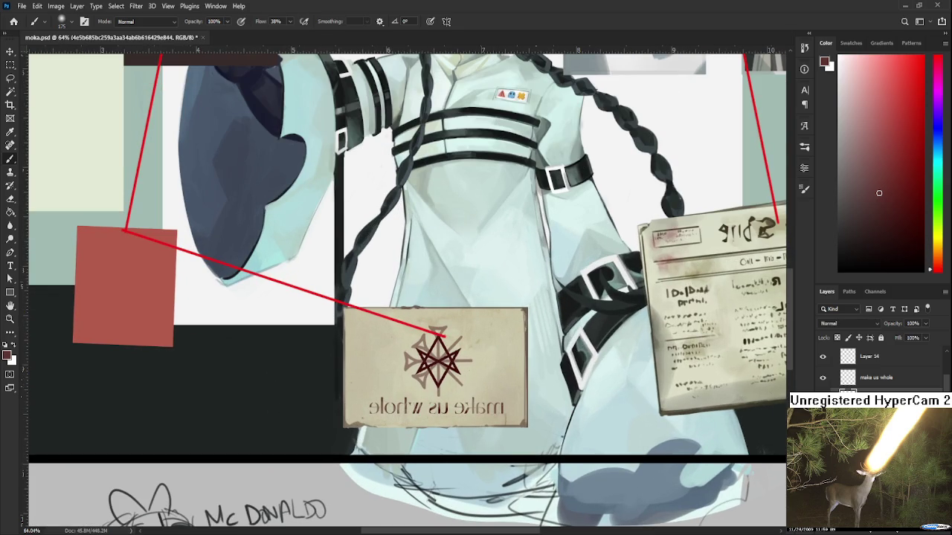
left_click(823, 377)
left_click(823, 378)
scroll(498, 399, "up", 1)
scroll(498, 399, "up", 1)
key("alt+]")
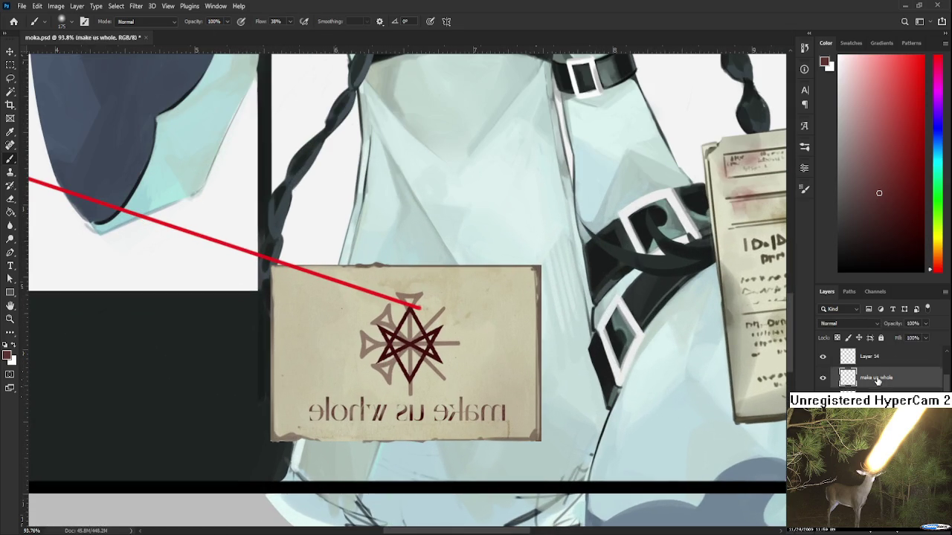
scroll(479, 383, "up", 1)
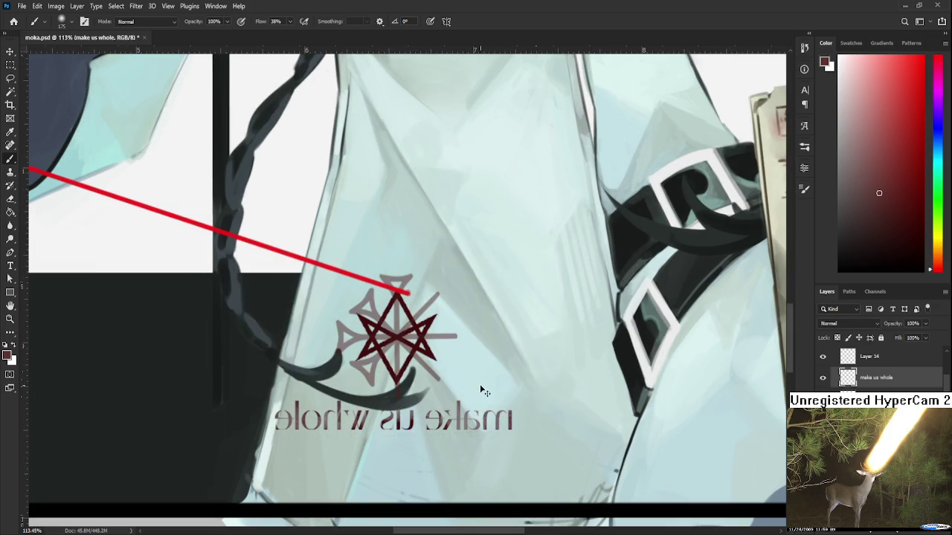
key("alt+[")
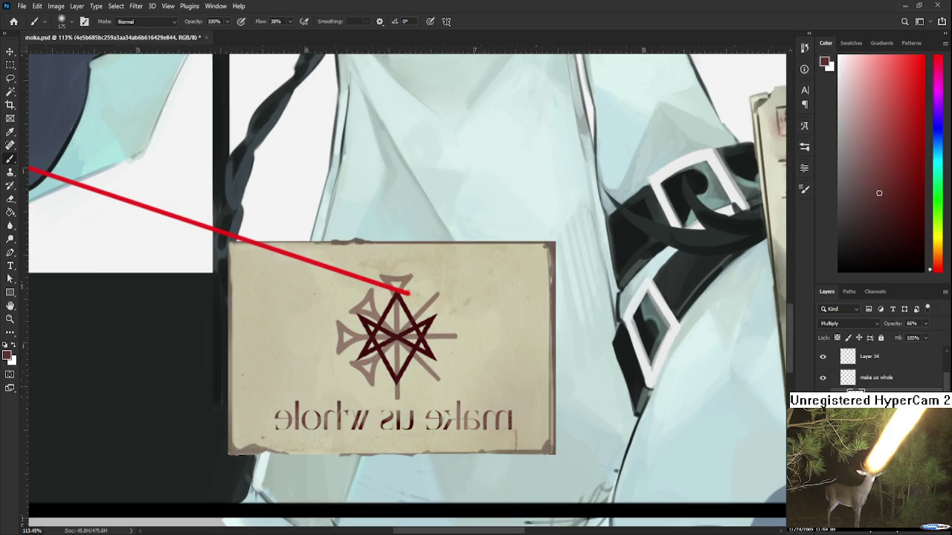
left_click(892, 381)
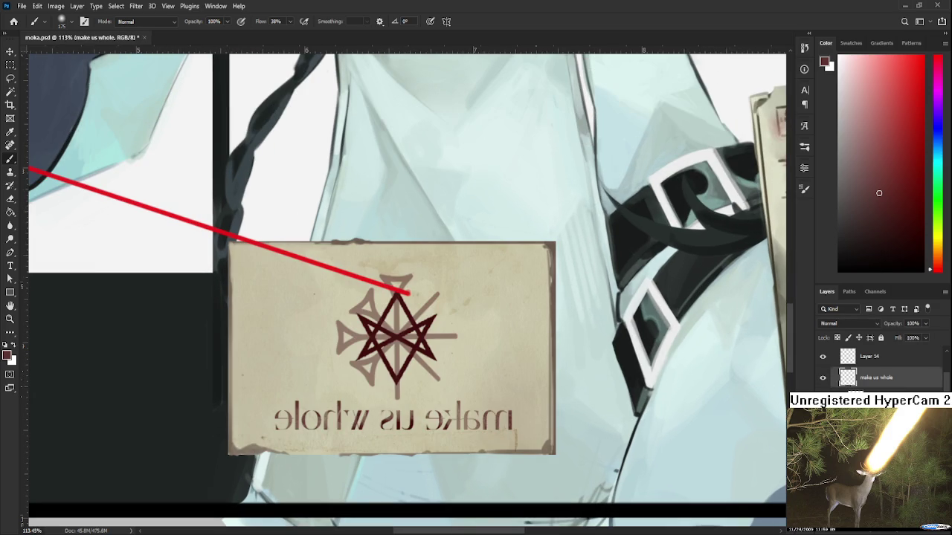
scroll(407, 286, "left", 3)
left_click(823, 378)
left_click(823, 378)
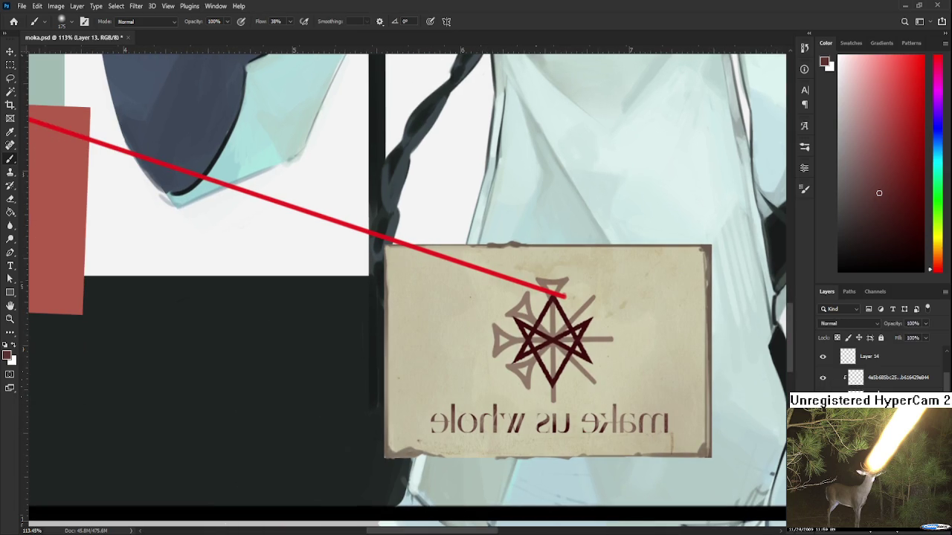
left_click(879, 378)
left_click(878, 379)
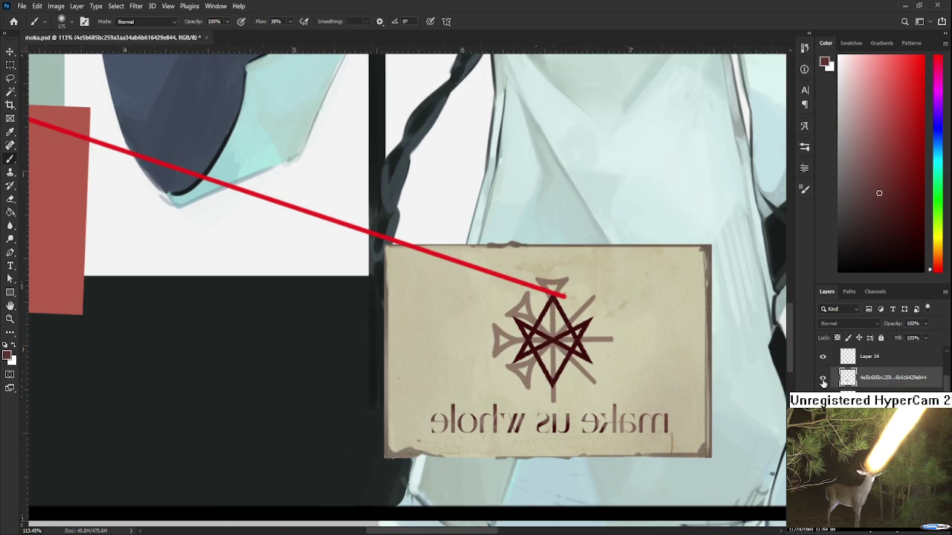
scroll(553, 383, "down", 3)
scroll(552, 383, "down", 2)
key("ctrl+t")
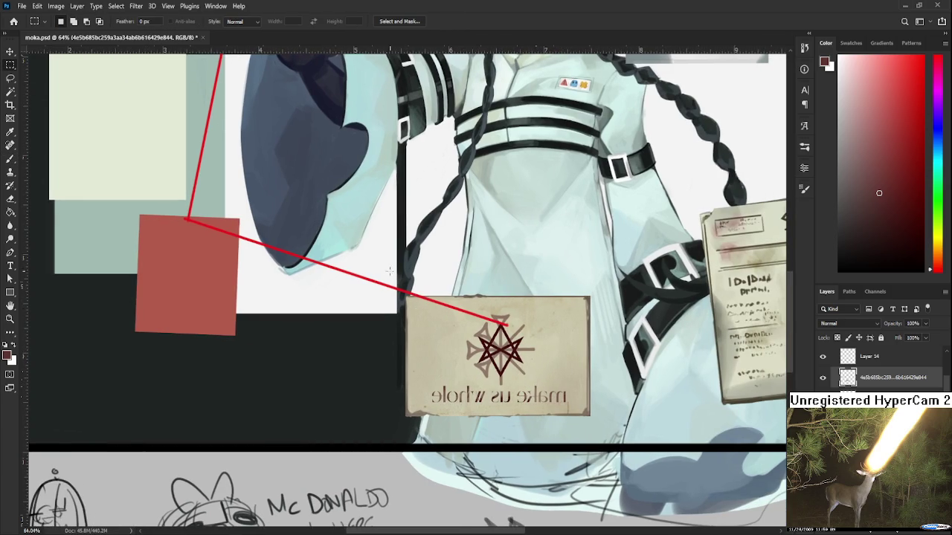
- Rotate the 'make us whole' card about 2.4° clockwise and apply the transform
mouse_move(639, 480)
left_mouse_down()
mouse_move(628, 482)
mouse_move(612, 440)
left_mouse_up()
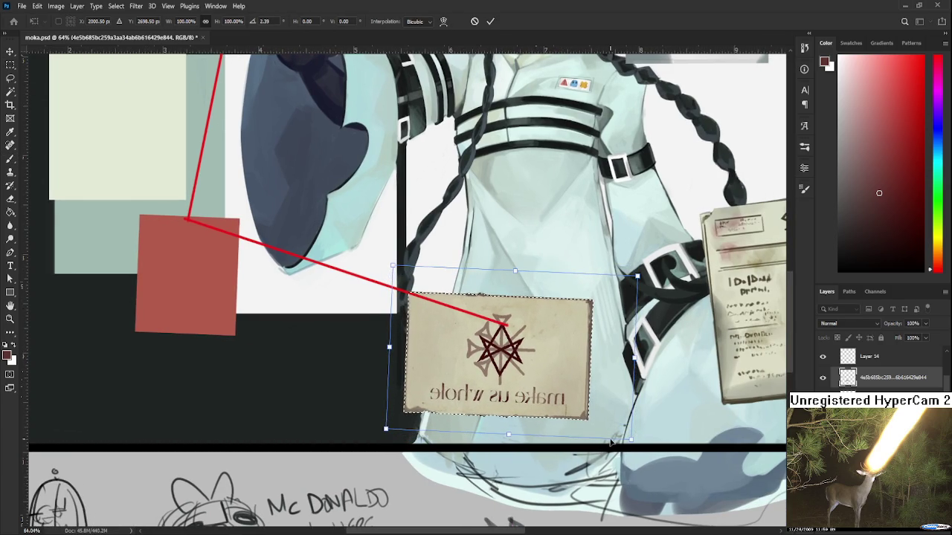
key("Return")
scroll(575, 377, "down", 2)
scroll(571, 381, "down", 1)
scroll(571, 381, "down", 1)
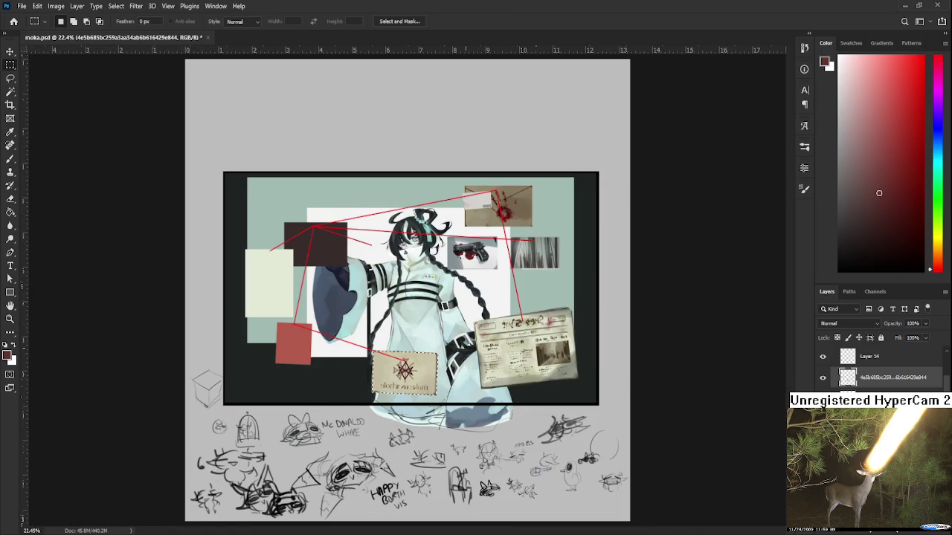
scroll(437, 364, "up", 1)
key("l")
mouse_move(438, 355)
left_mouse_down()
mouse_move(436, 424)
mouse_move(448, 422)
left_mouse_up()
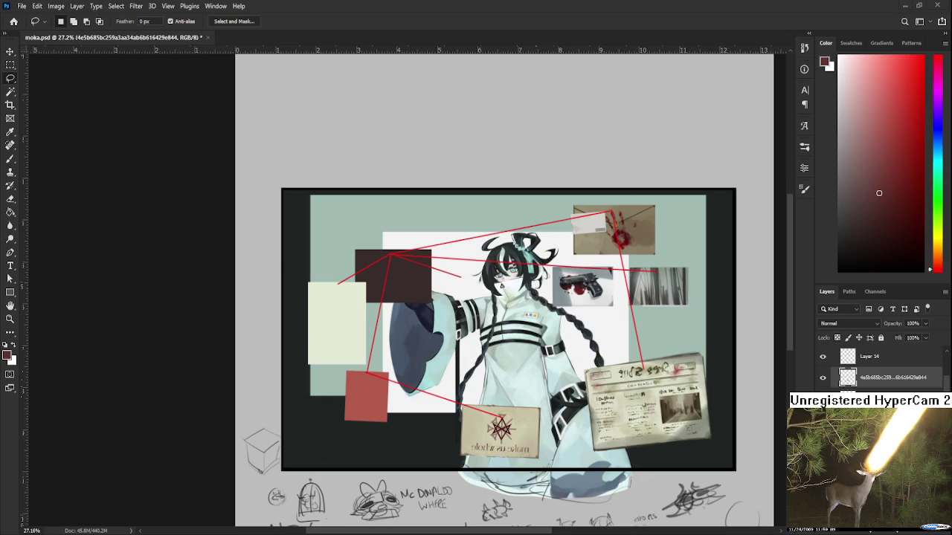
- Zoom in on the 'make us whole' card and sample its beige, undoing a trial paint-over
scroll(489, 415, "up", 2)
scroll(489, 415, "up", 1)
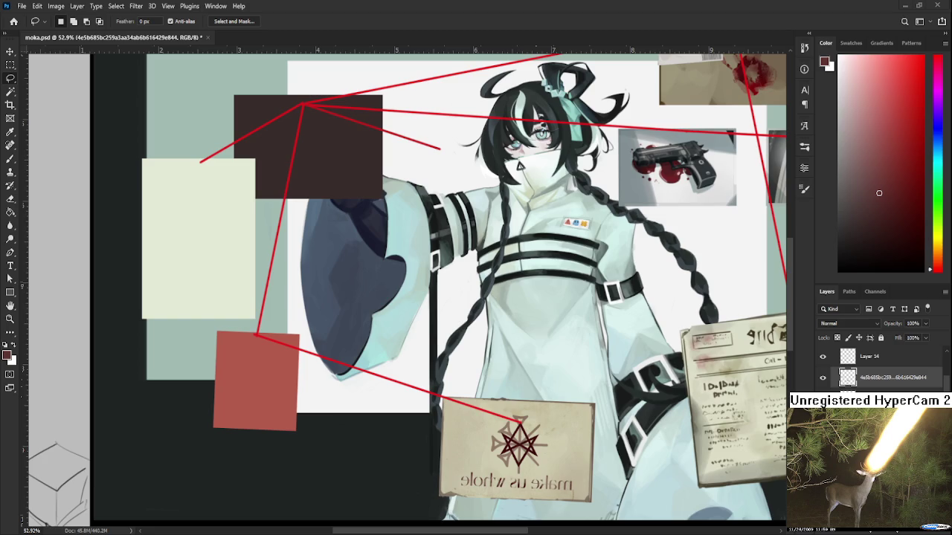
scroll(533, 455, "down", 1)
scroll(533, 455, "up", 3)
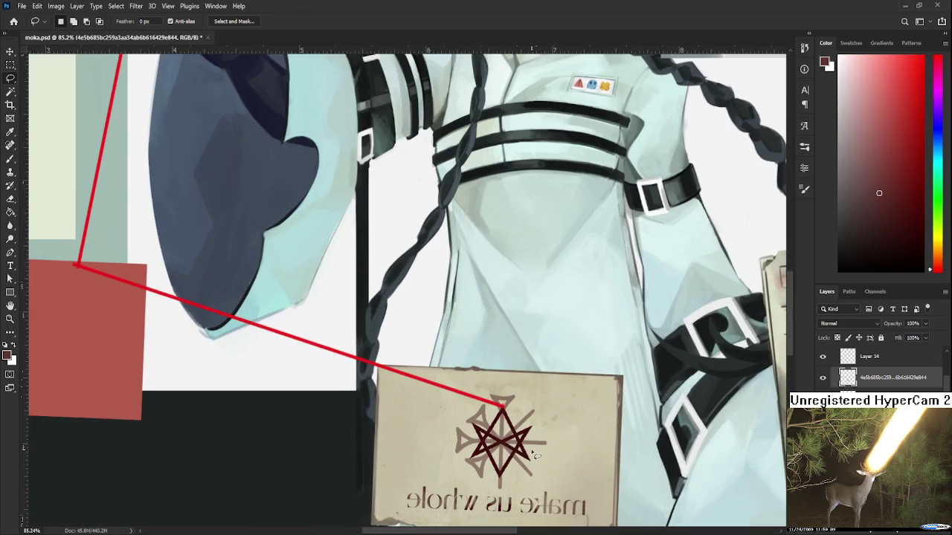
scroll(533, 455, "up", 1)
scroll(533, 454, "up", 1)
key("b")
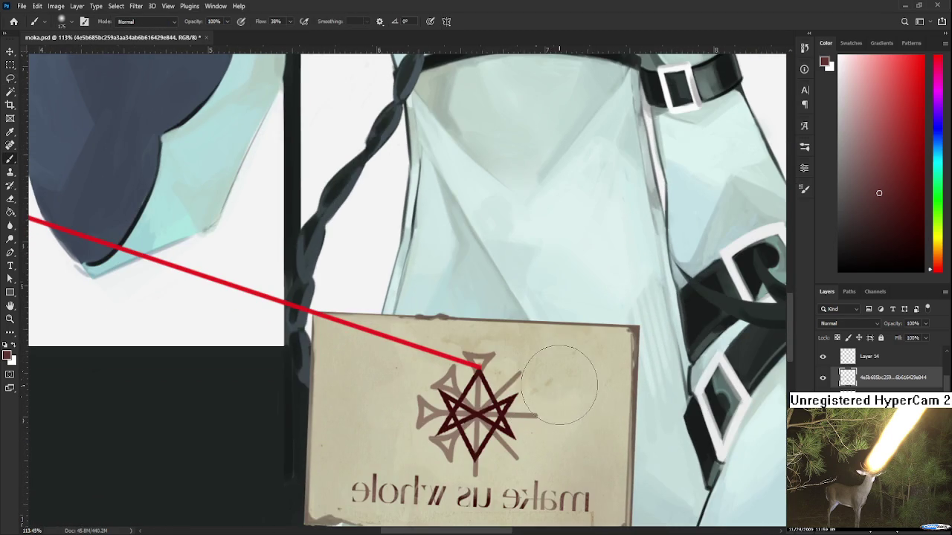
left_click(557, 387, "alt")
key("ctrl+z")
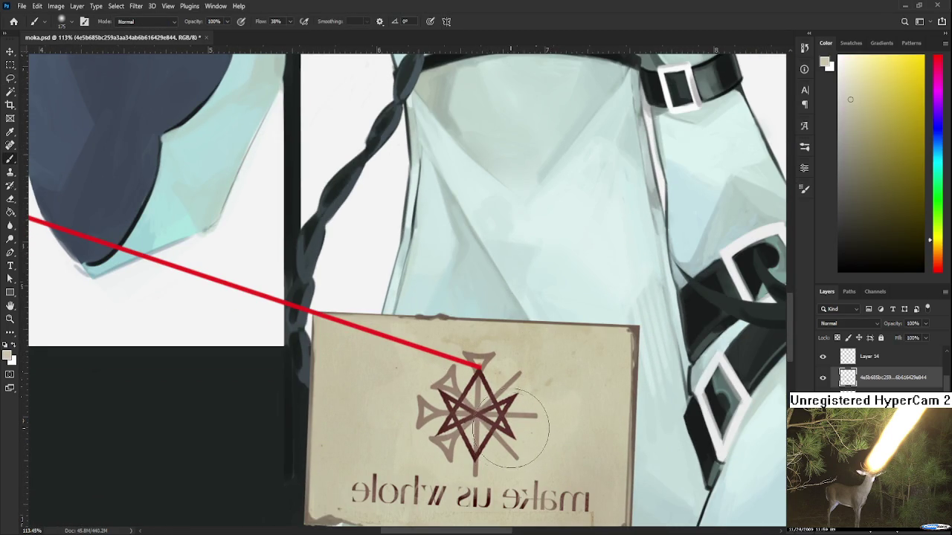
- Resize the brush, resample the card's beige and paint over the sigil's dark star strokes
left_click_drag(498, 412, 506, 390)
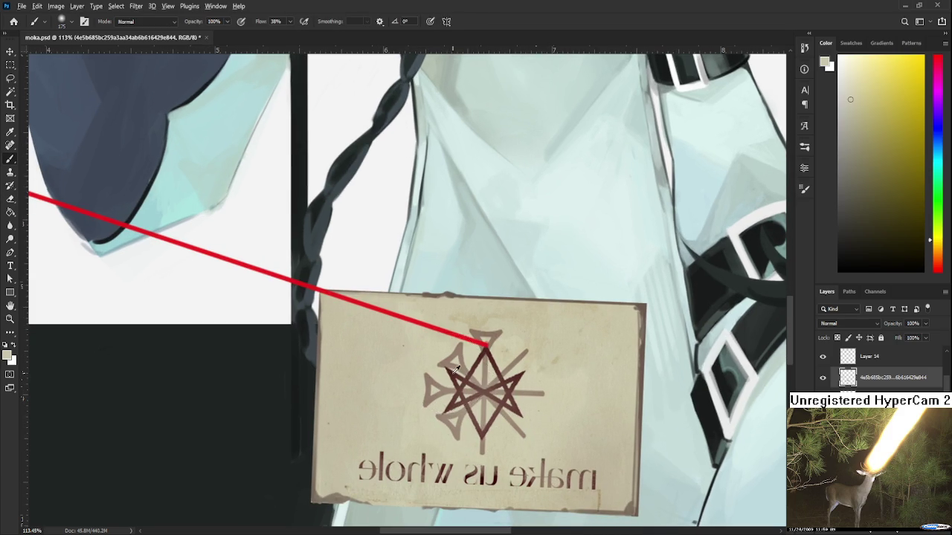
left_click(455, 370, "alt")
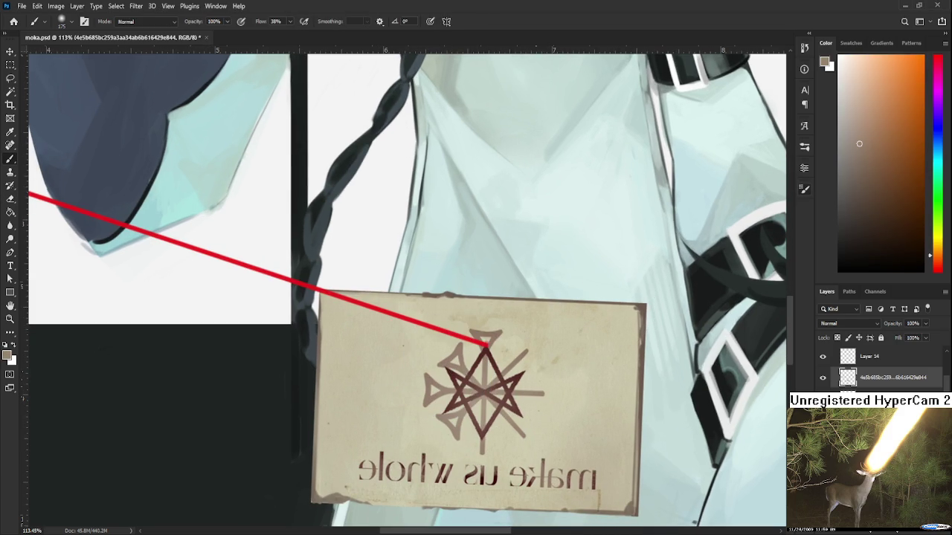
key("bracketright")
key("bracketright")
key("bracketleft")
key("bracketleft")
key("bracketleft")
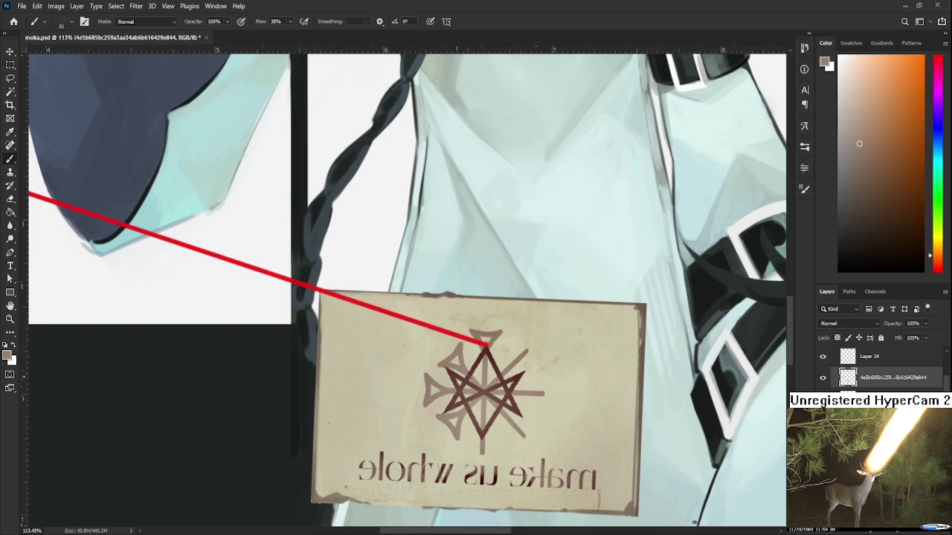
left_click(468, 357, "alt")
left_click_drag(469, 376, 483, 398)
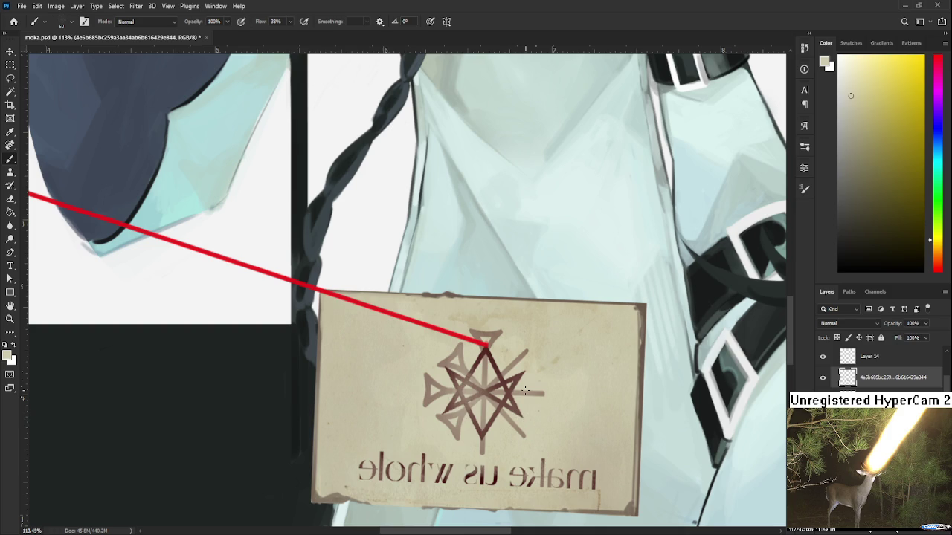
- Paint beige over more strokes inside the card's star symbol
scroll(525, 389, "down", 3)
scroll(525, 394, "down", 2)
scroll(528, 405, "down", 1)
scroll(529, 412, "up", 3)
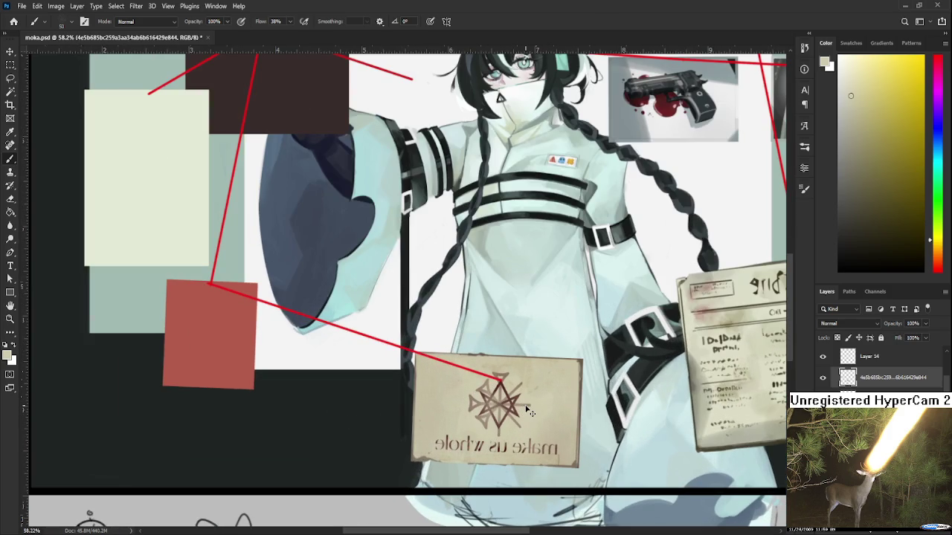
mouse_move(488, 390)
left_mouse_down()
mouse_move(505, 424)
mouse_move(493, 409)
mouse_move(515, 396)
left_mouse_up()
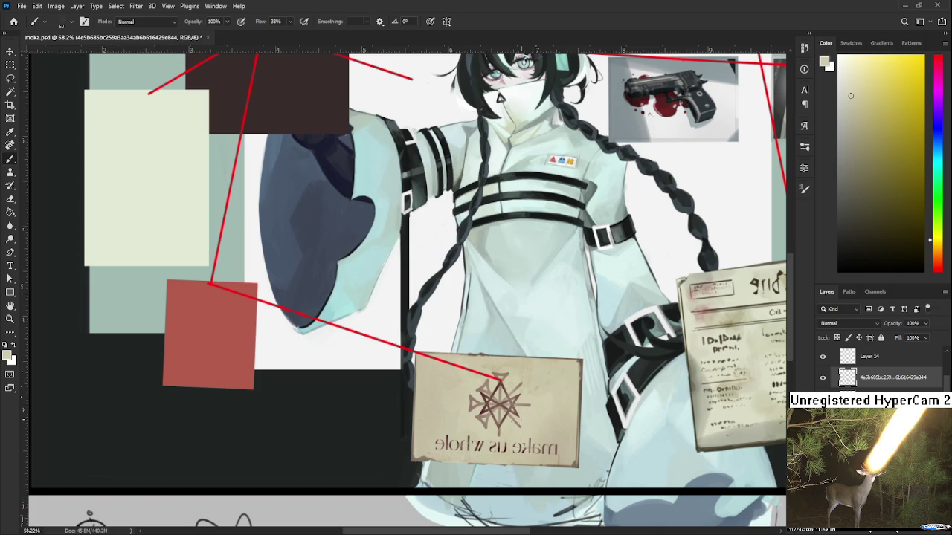
- Pan across the moodboard to review it, then paint out a short dark line
scroll(522, 414, "down", 3)
scroll(447, 376, "up", 2)
left_click_drag(526, 438, 364, 322)
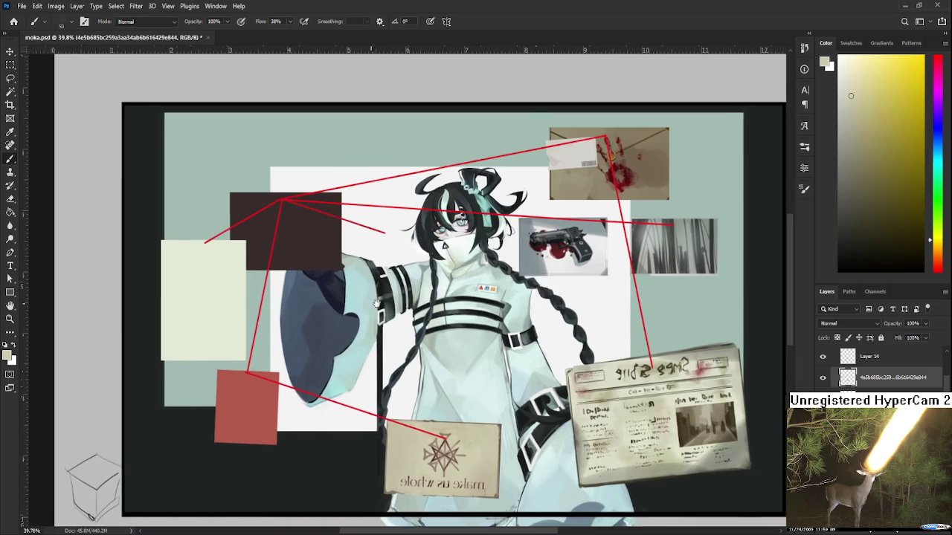
left_click_drag(251, 129, 313, 139)
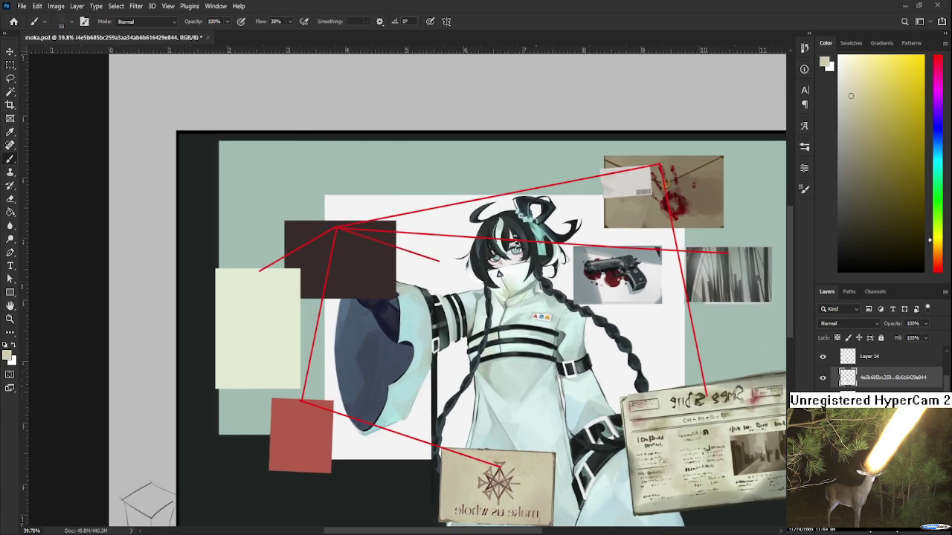
scroll(491, 513, "up", 5)
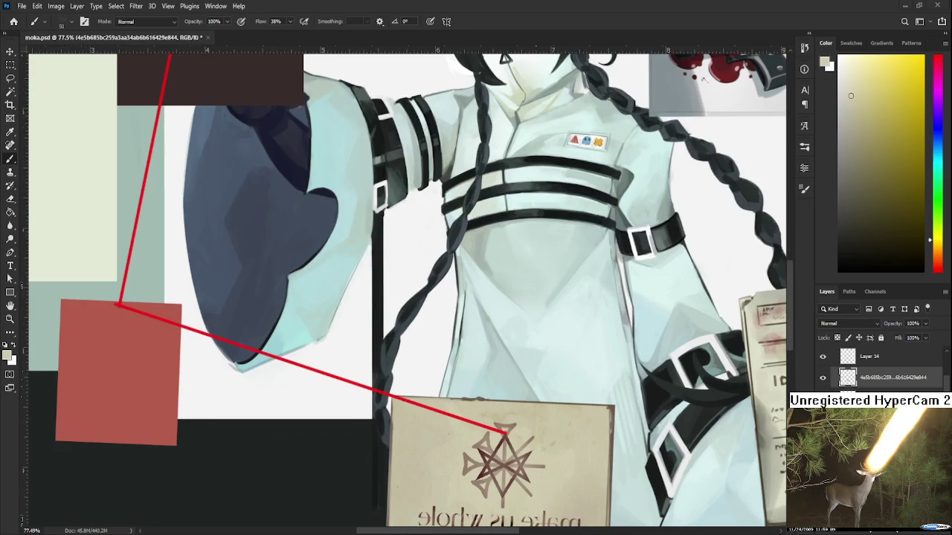
left_click_drag(503, 459, 487, 406)
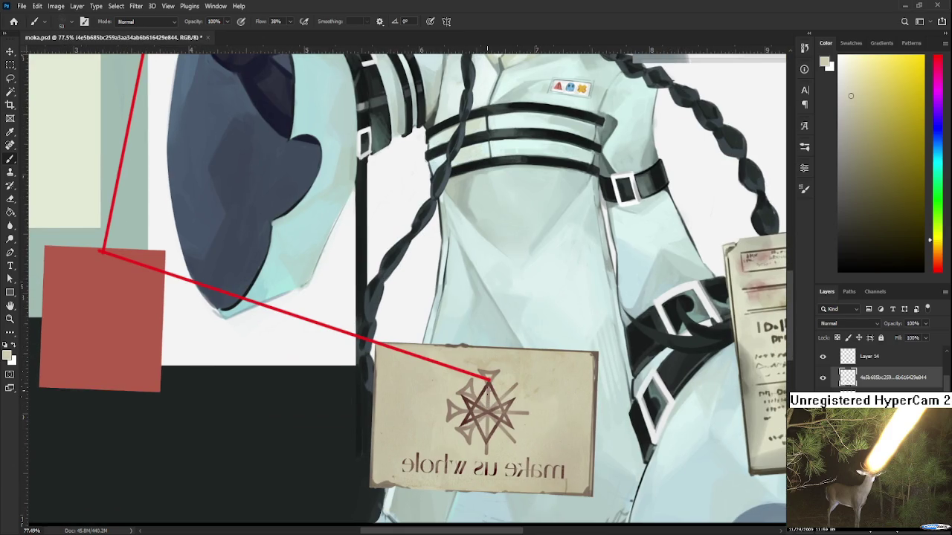
scroll(488, 382, "down", 3)
scroll(461, 357, "down", 2)
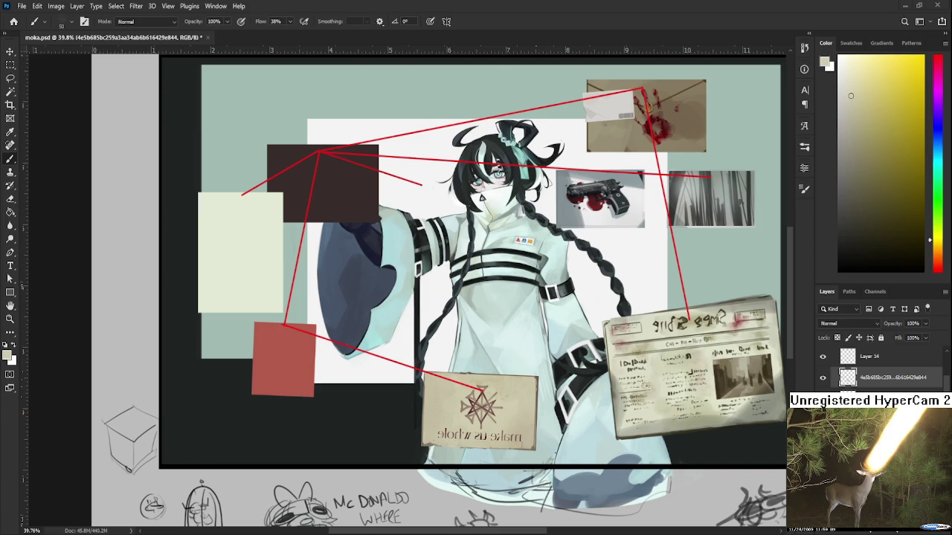
left_click_drag(414, 333, 414, 355)
- Zoom in and out around the sigil card to check the evidence-board composition
scroll(464, 300, "down", 3)
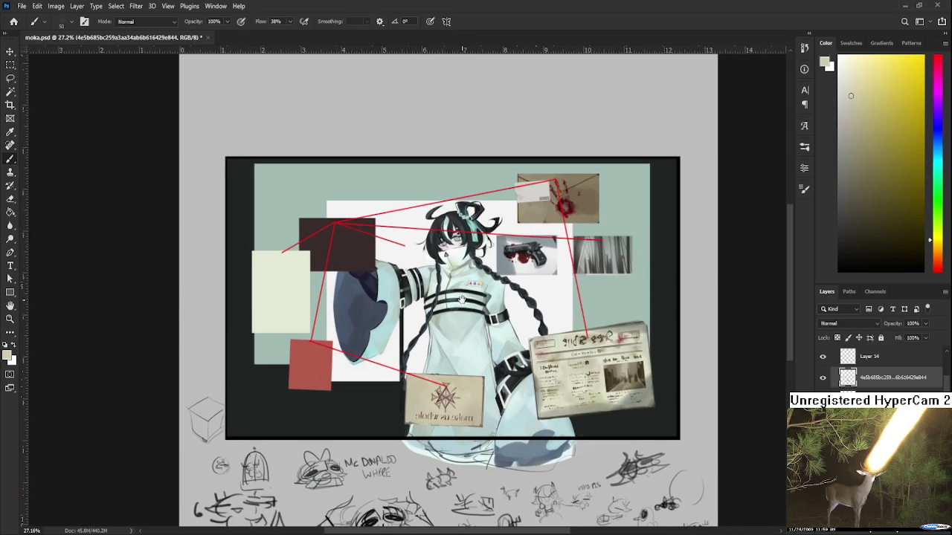
scroll(440, 349, "up", 2)
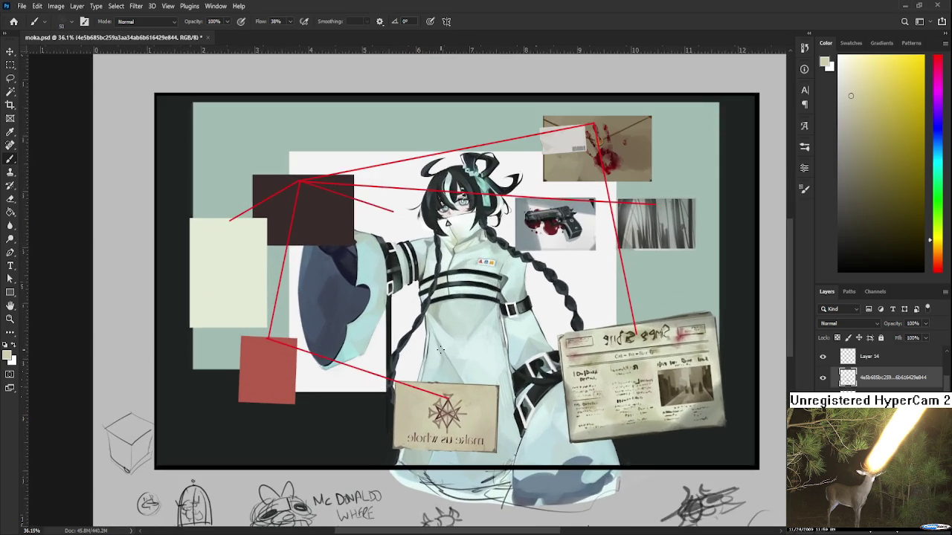
scroll(440, 349, "up", 1)
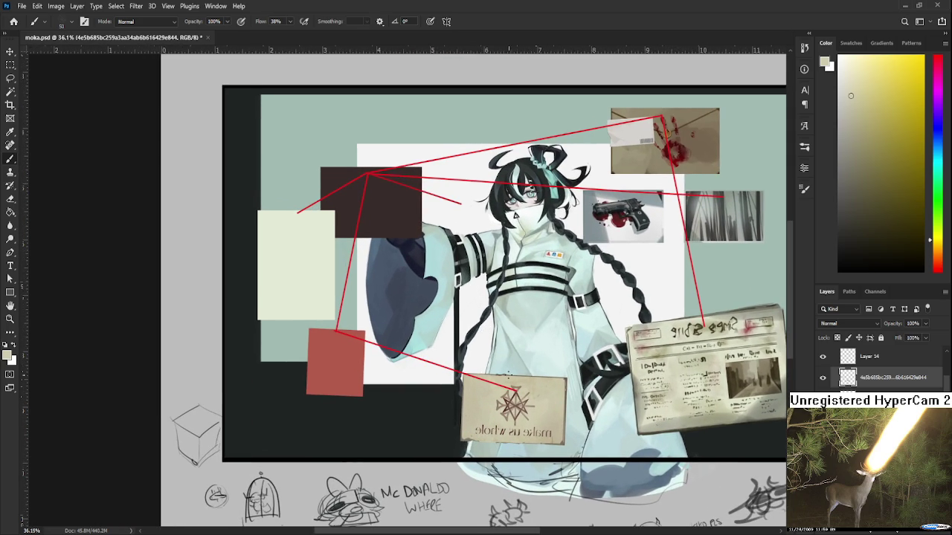
scroll(507, 378, "up", 2)
scroll(426, 406, "down", 2)
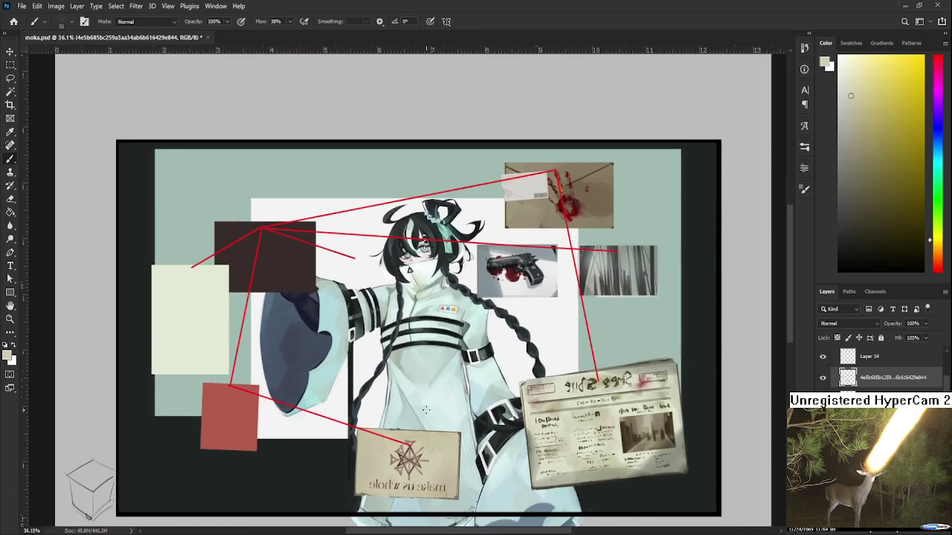
scroll(425, 407, "down", 2)
scroll(423, 409, "down", 1)
scroll(422, 409, "up", 1)
scroll(422, 408, "up", 2)
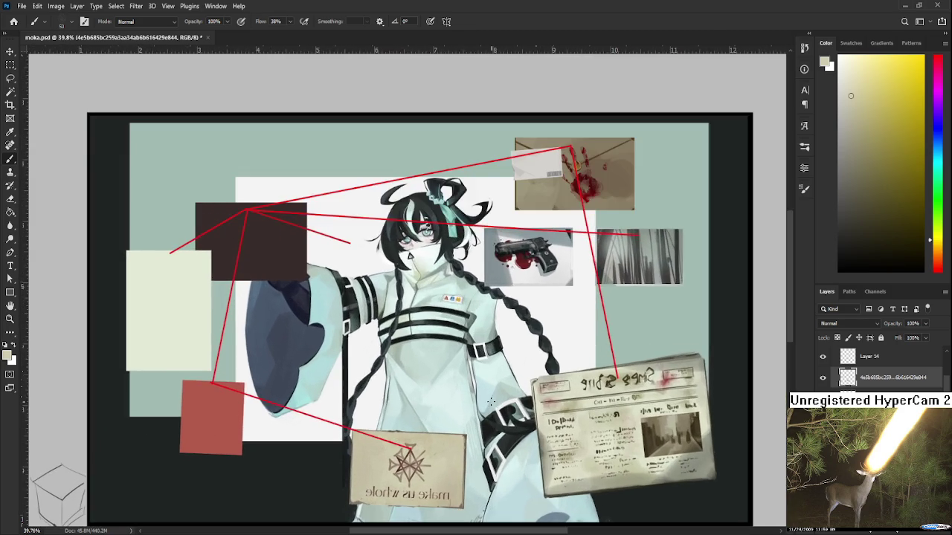
scroll(483, 405, "up", 1)
scroll(550, 401, "up", 1)
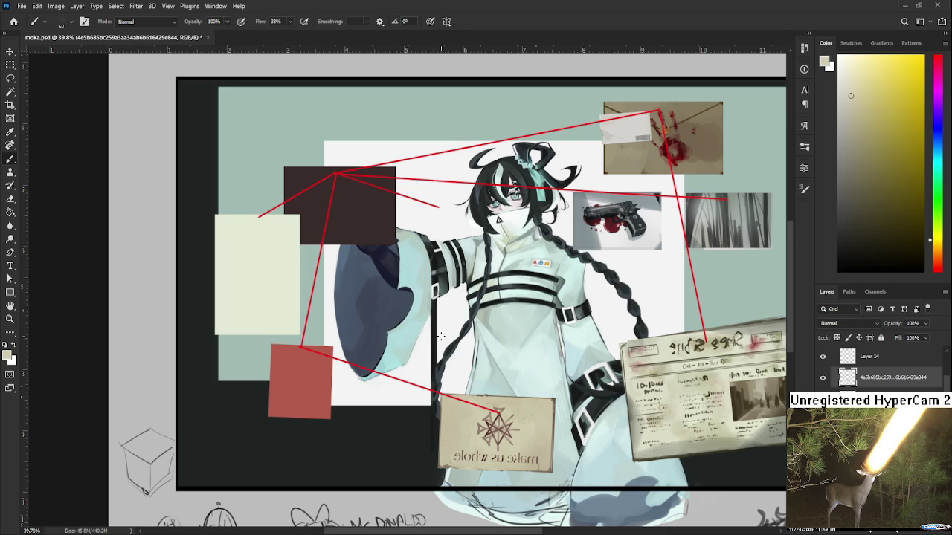
scroll(441, 337, "up", 2)
scroll(401, 333, "right", 4)
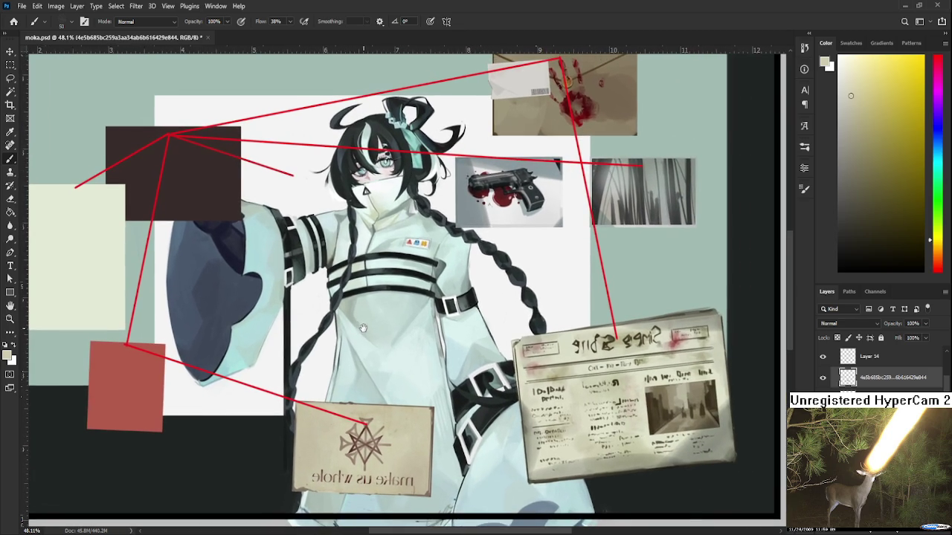
scroll(362, 328, "down", 1)
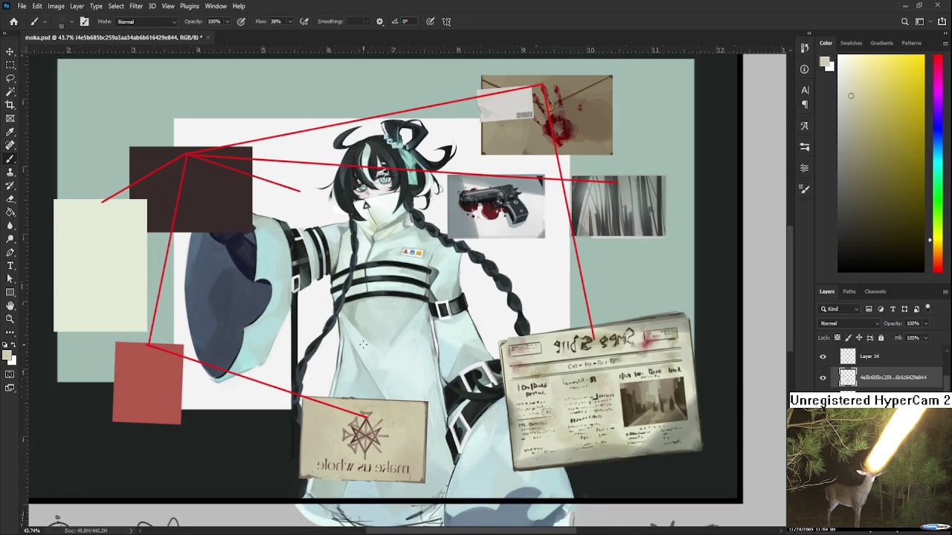
mouse_move(364, 344)
left_mouse_down()
mouse_move(301, 426)
mouse_move(316, 398)
left_mouse_up()
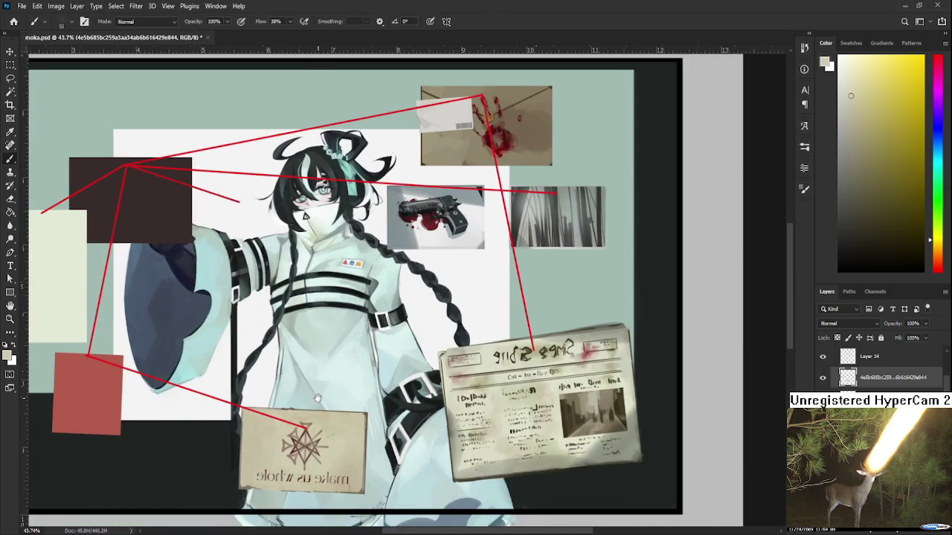
scroll(317, 398, "down", 2)
scroll(317, 399, "down", 1)
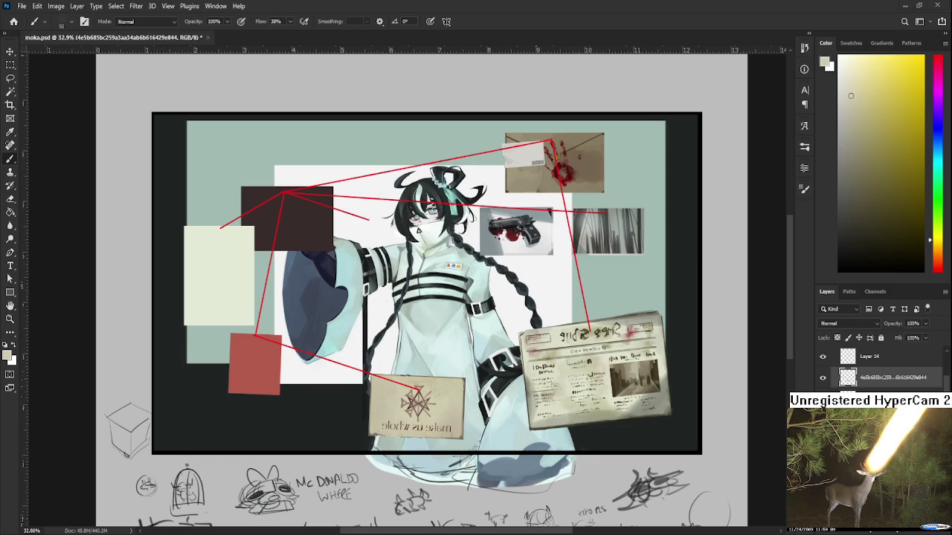
scroll(408, 445, "up", 1)
scroll(409, 446, "up", 1)
scroll(426, 370, "up", 1)
scroll(426, 371, "up", 1)
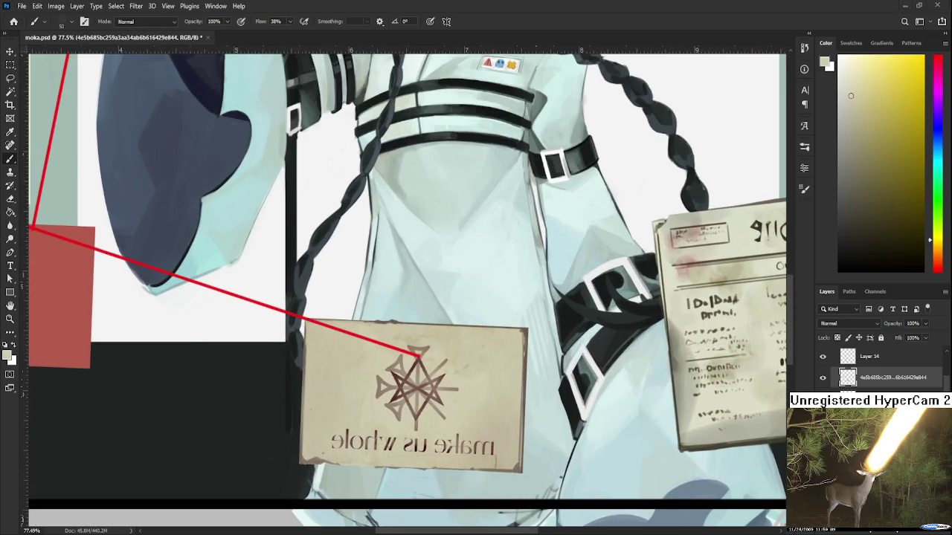
scroll(445, 398, "down", 1)
scroll(445, 398, "down", 1)
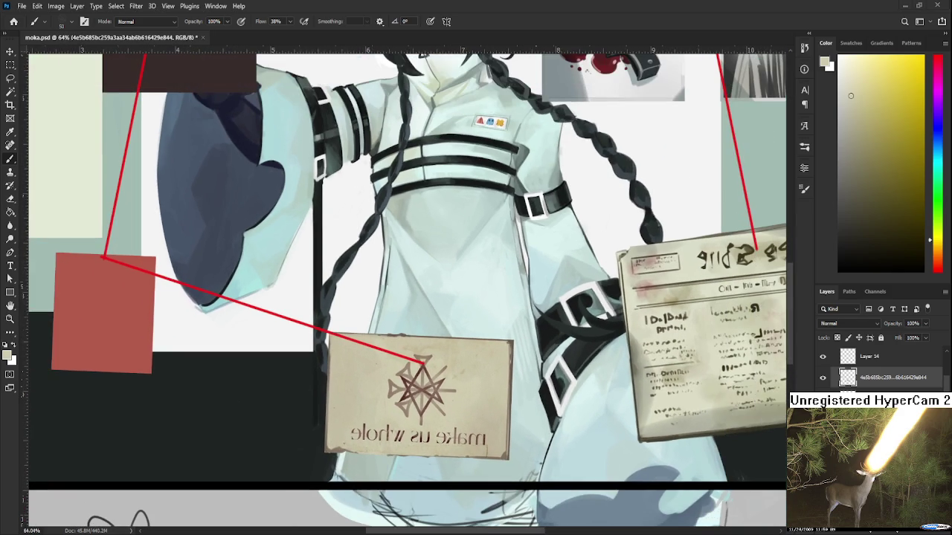
scroll(421, 372, "down", 1)
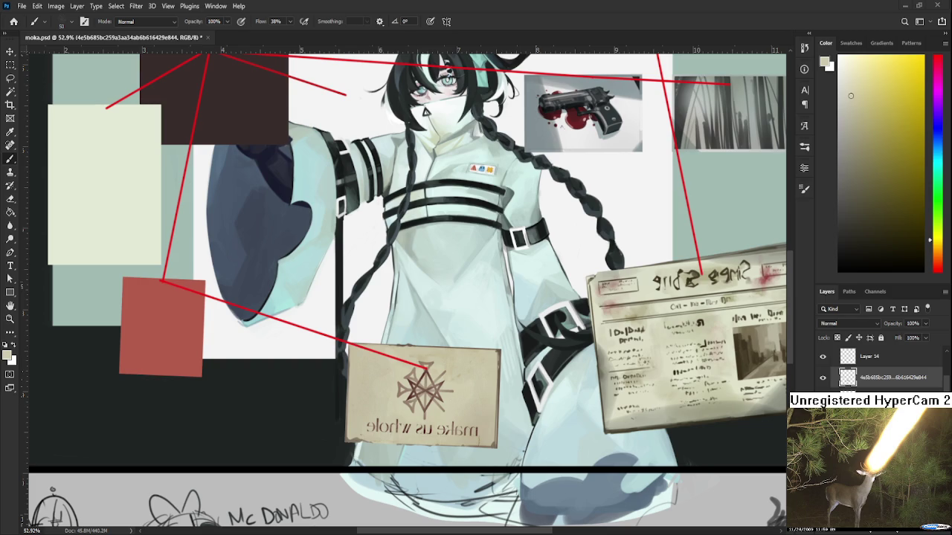
left_click_drag(507, 345, 579, 366)
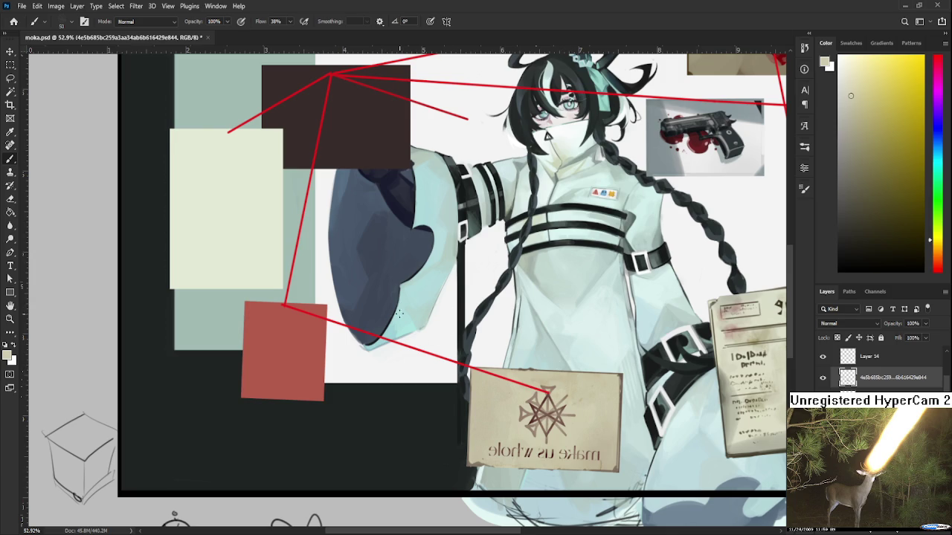
left_click_drag(404, 365, 467, 414)
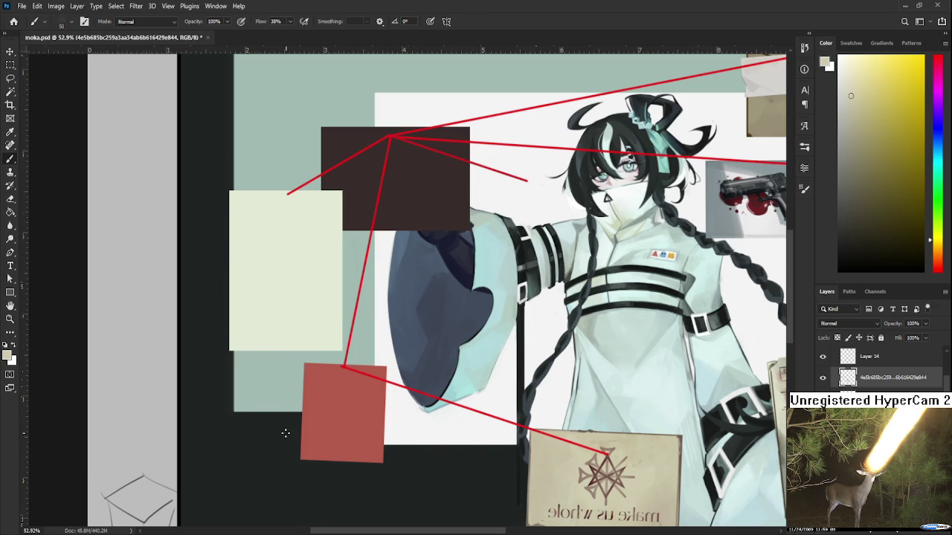
scroll(287, 431, "down", 2)
scroll(344, 421, "up", 1)
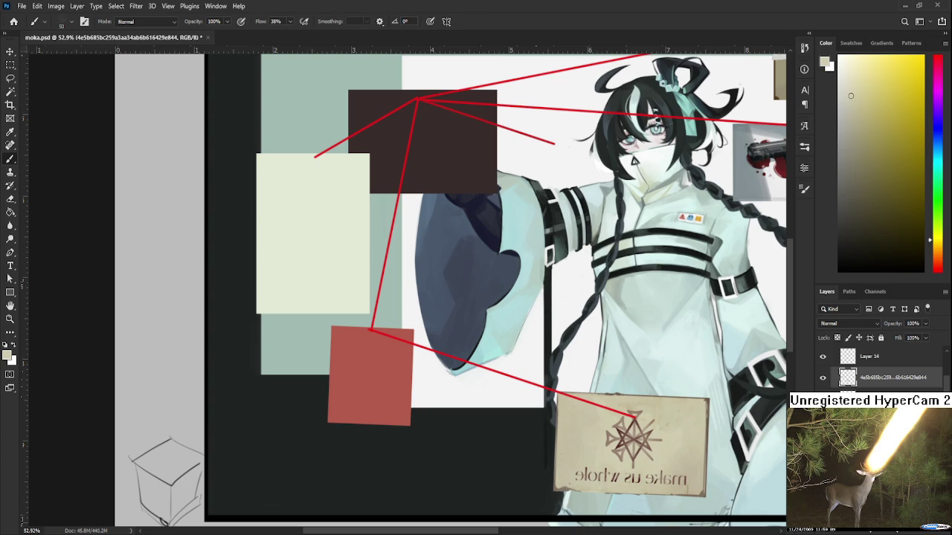
key("h")
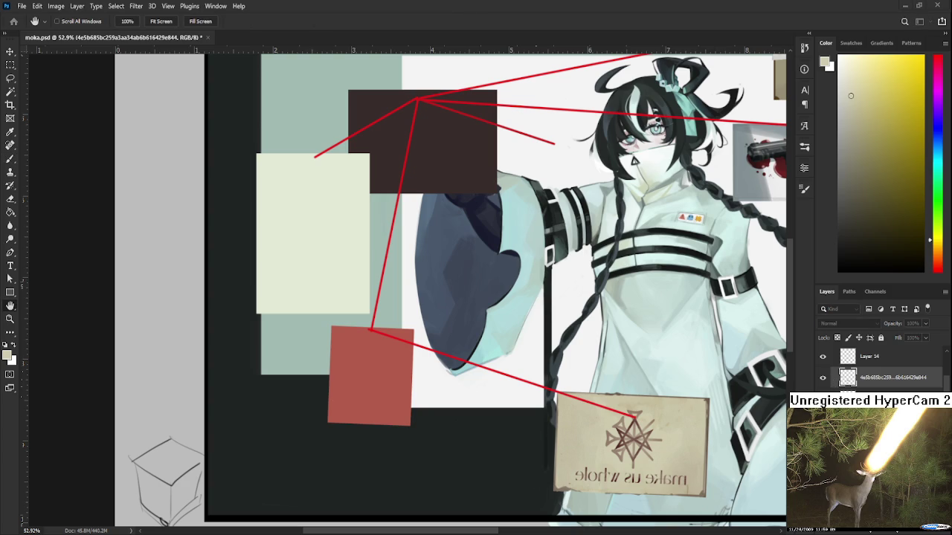
key("b")
scroll(575, 484, "down", 3)
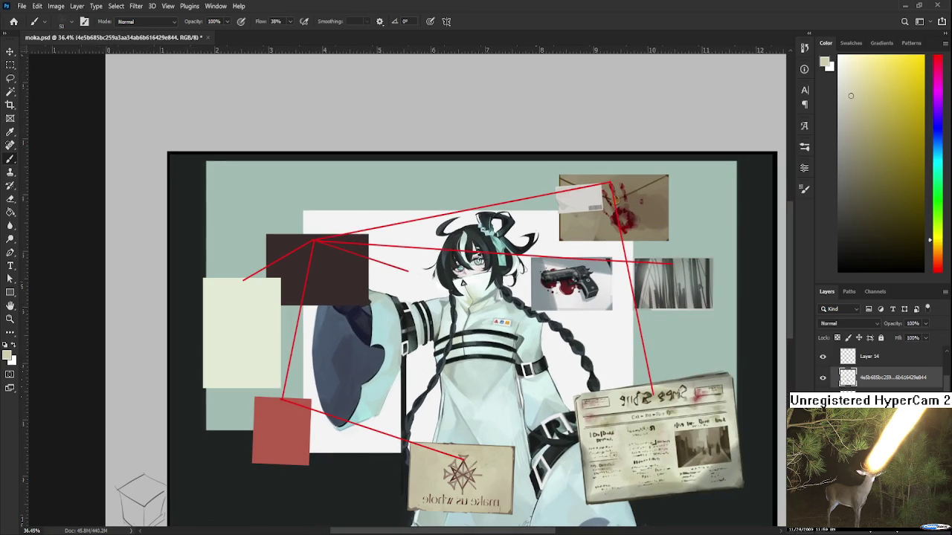
scroll(881, 368, "down", 2)
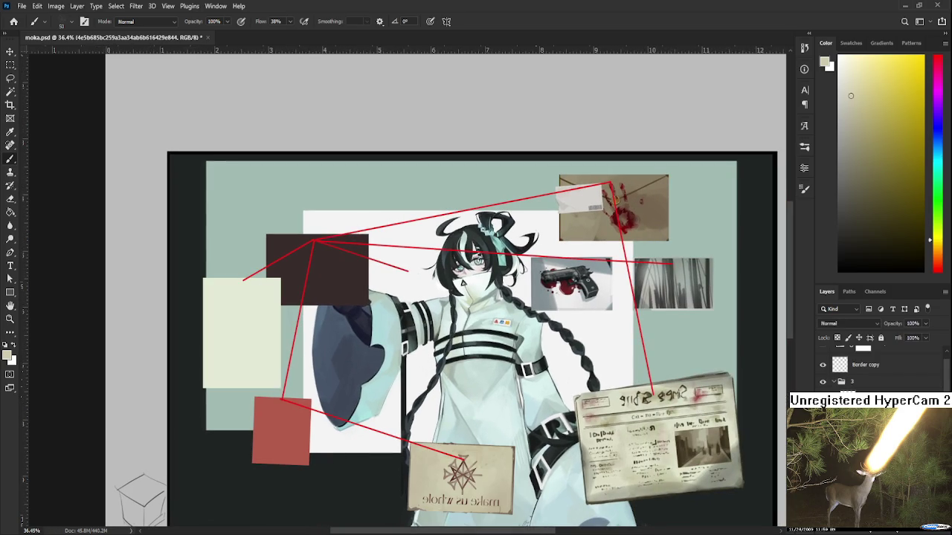
scroll(881, 368, "up", 2)
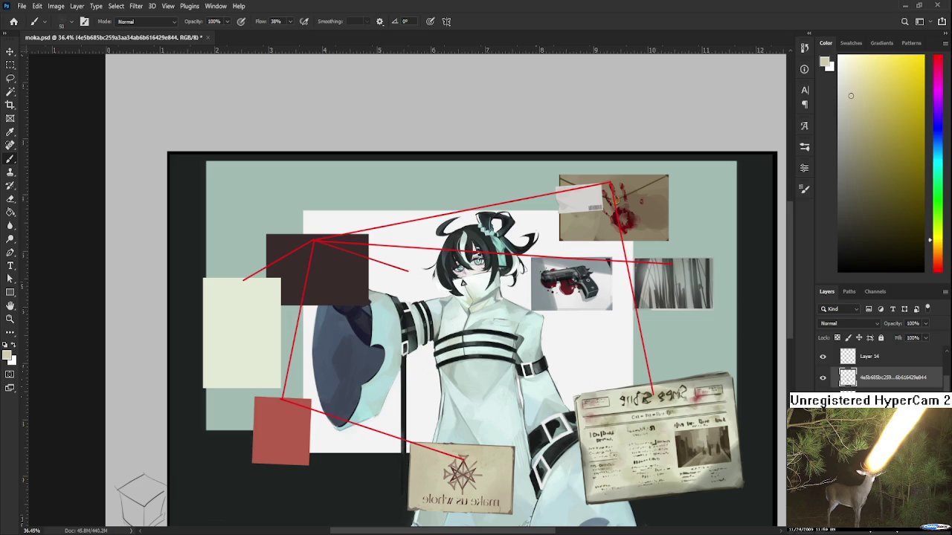
scroll(415, 380, "up", 2)
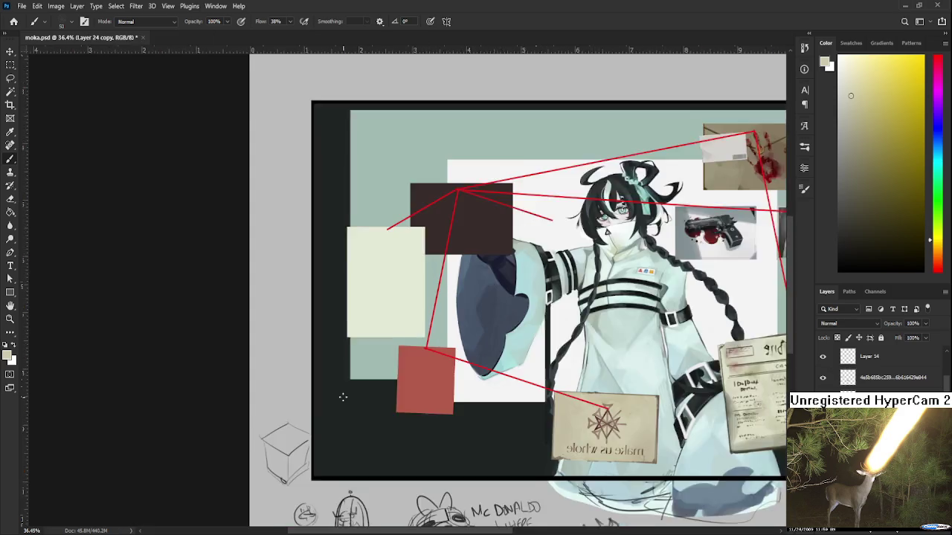
scroll(415, 380, "up", 1)
key("l")
left_click_drag(414, 308, 542, 337)
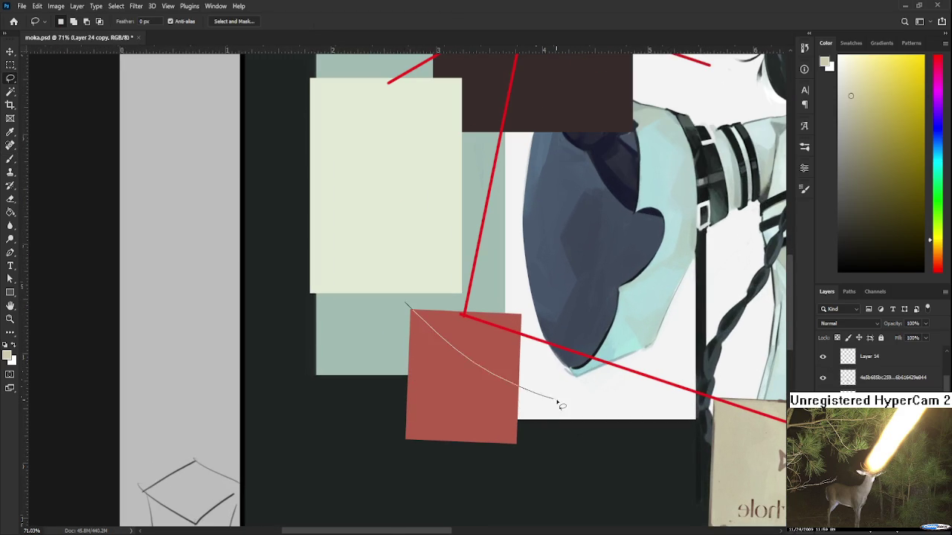
- Select the red swatch, squeeze it narrower and shift it slightly right
key("m")
left_click_drag(398, 299, 601, 493)
key("ctrl+t")
left_click_drag(599, 403, 557, 399)
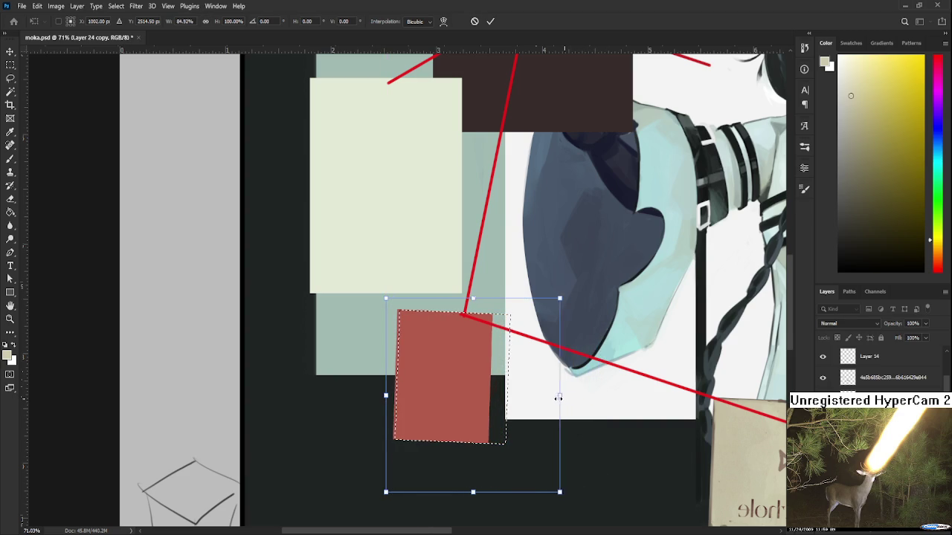
left_click_drag(483, 399, 500, 399)
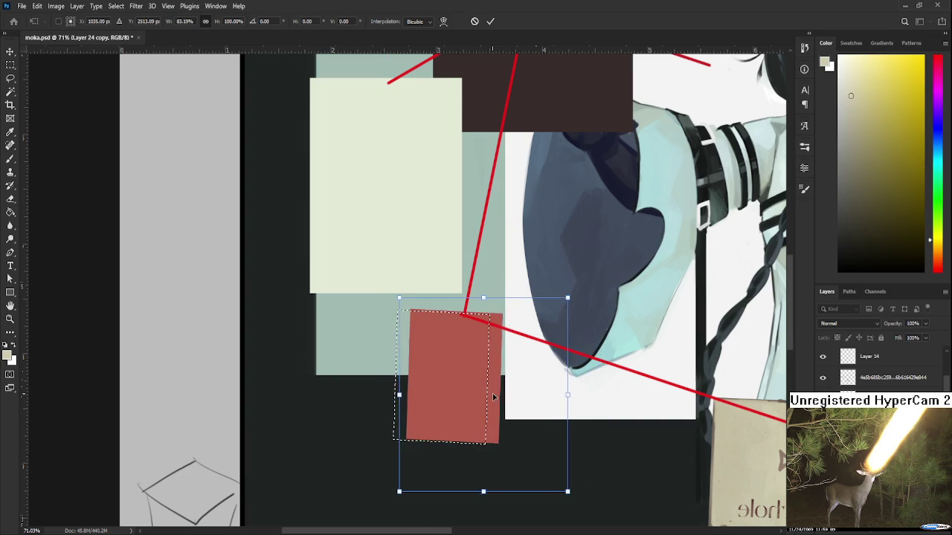
key("Return")
key("ctrl+d")
- Paint the swatch over in white with a brush enlarged to about 100
key("m")
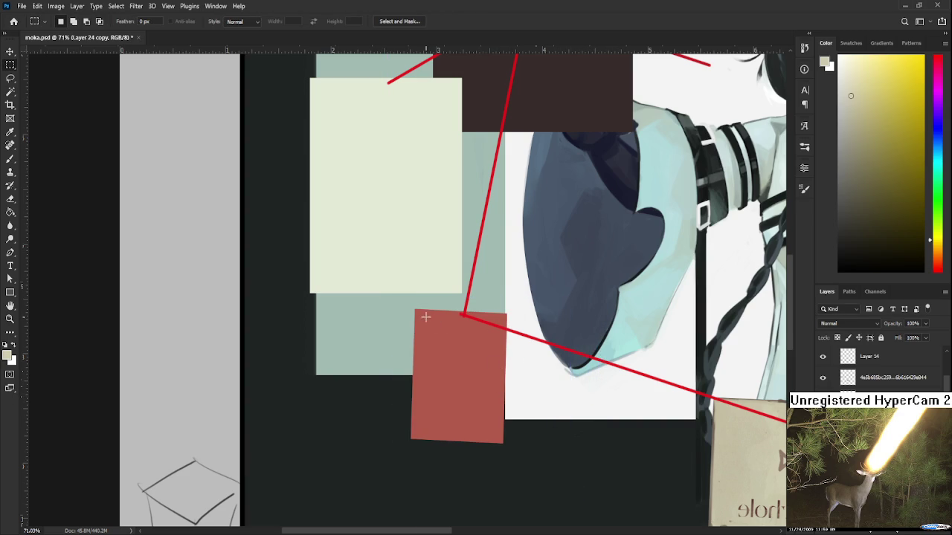
key("b")
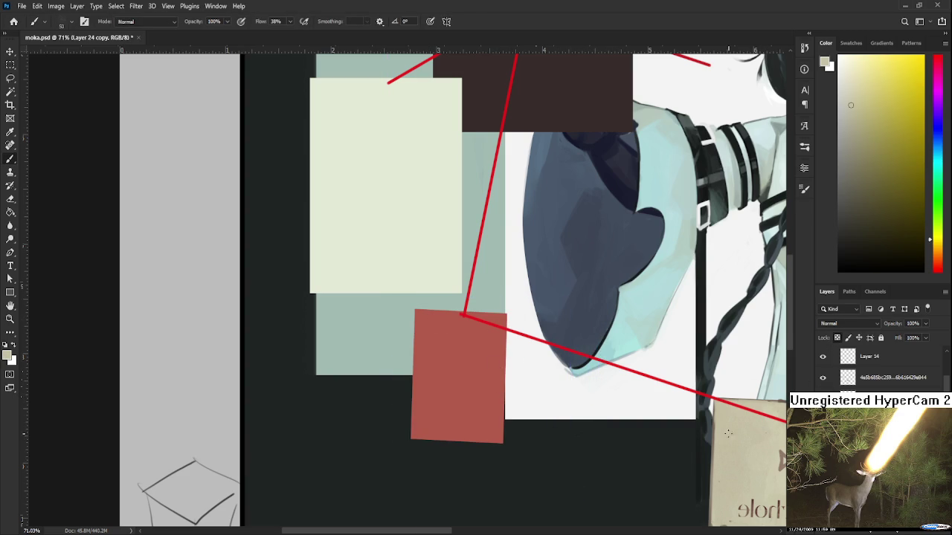
left_click(838, 56)
key("bracketright")
key("bracketright")
key("bracketright")
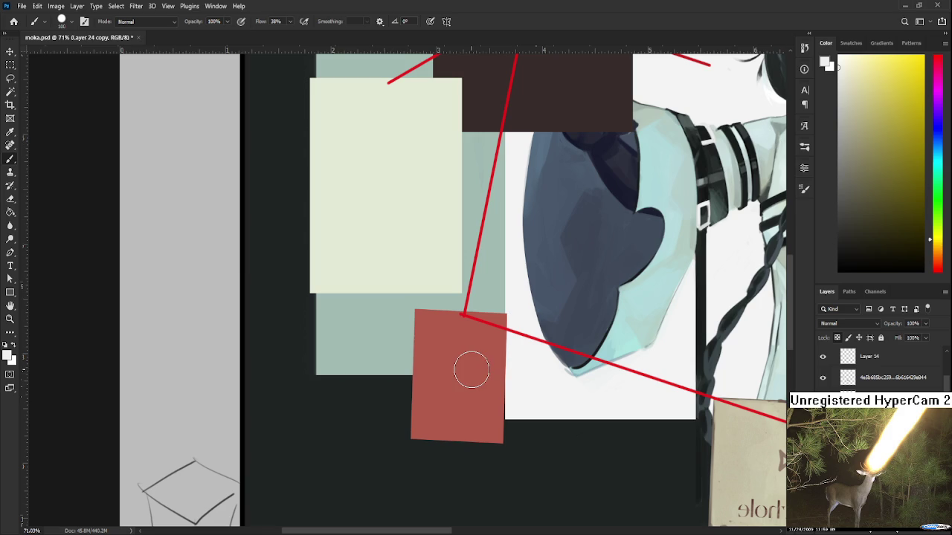
mouse_move(425, 365)
left_mouse_down()
mouse_move(533, 316)
mouse_move(457, 403)
mouse_move(425, 389)
mouse_move(413, 441)
mouse_move(542, 448)
left_mouse_up()
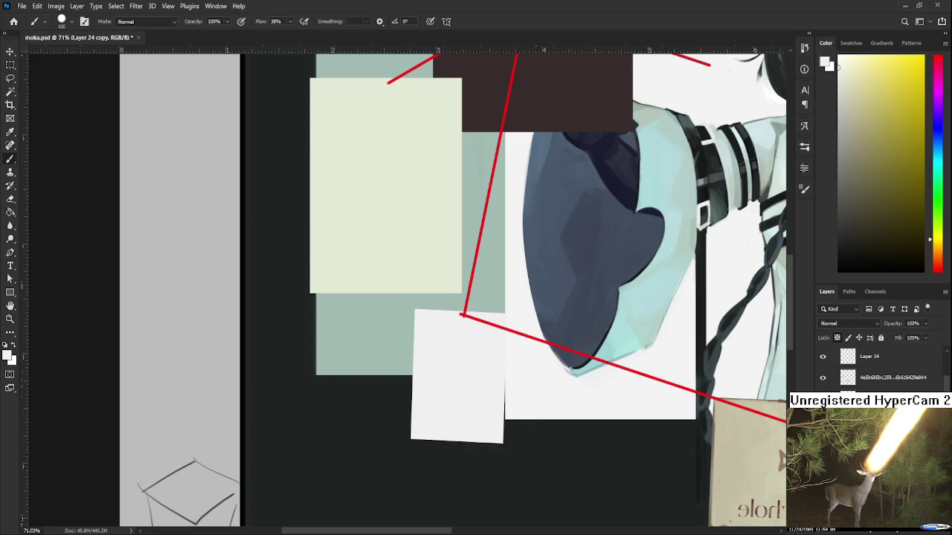
key("ctrl+t")
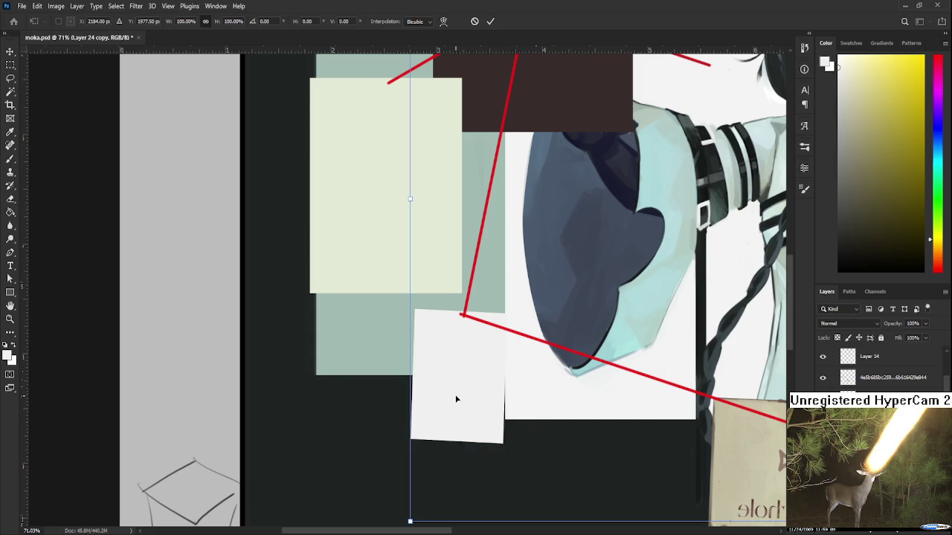
- Move the white paper a few pixels up and left, then deselect it
key("Return")
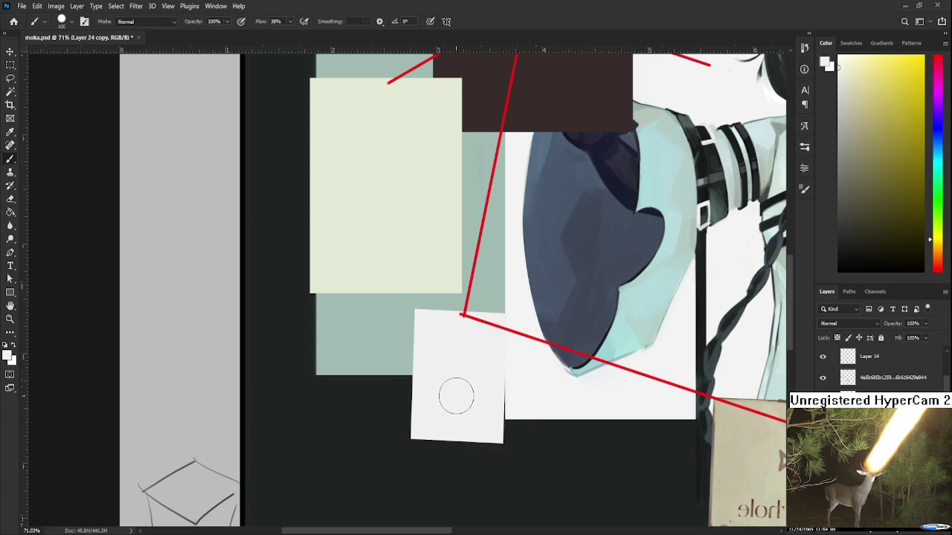
key("m")
key("ctrl+t")
key("shift+Left")
left_click_drag(465, 424, 462, 418)
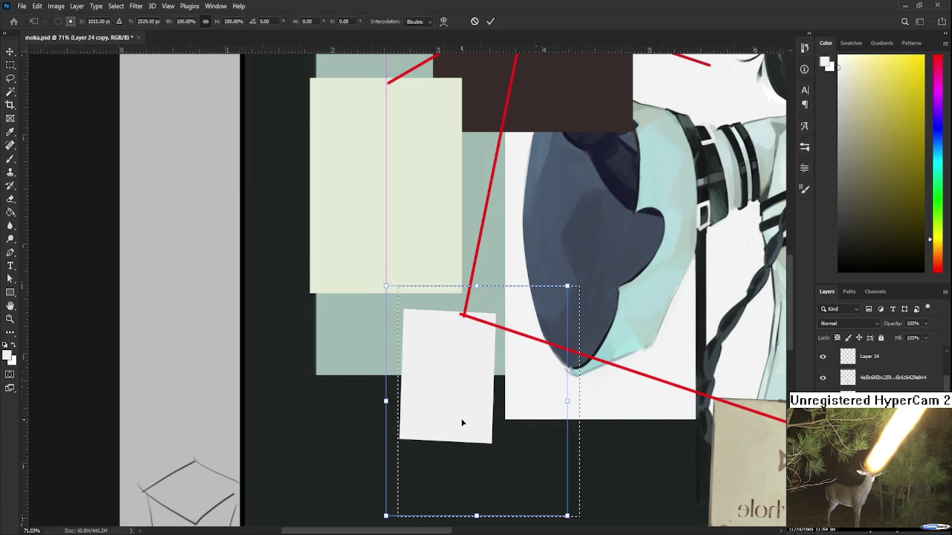
key("Return")
key("ctrl+d")
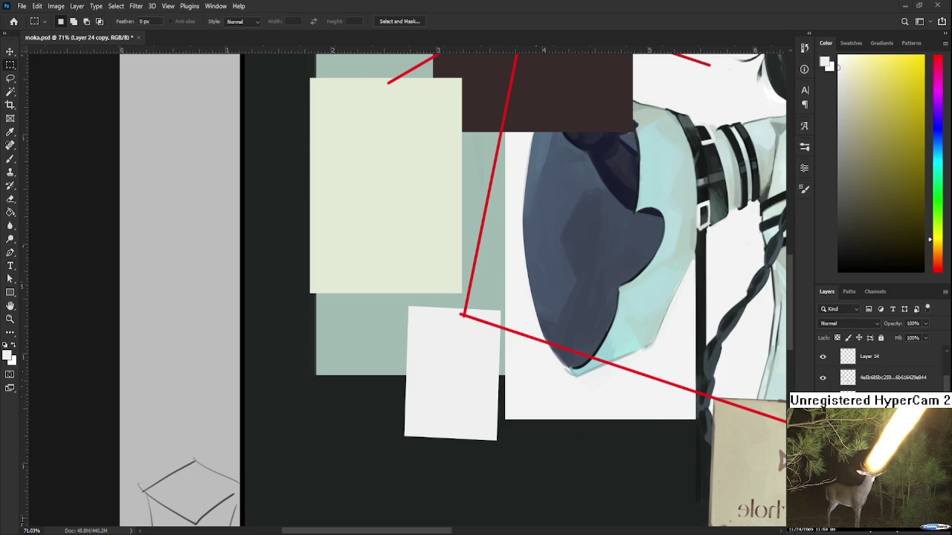
scroll(462, 309, "up", 2)
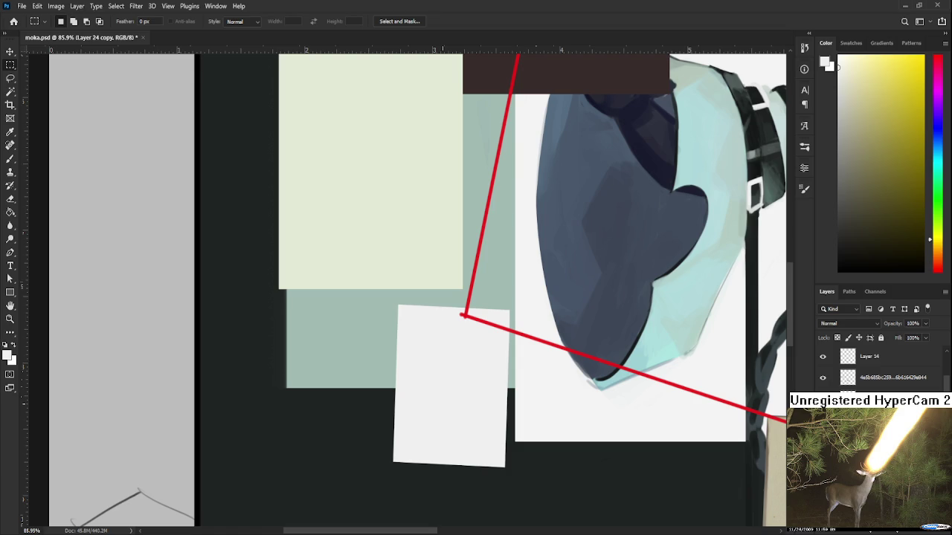
scroll(442, 403, "up", 1)
scroll(145, 402, "left", 2)
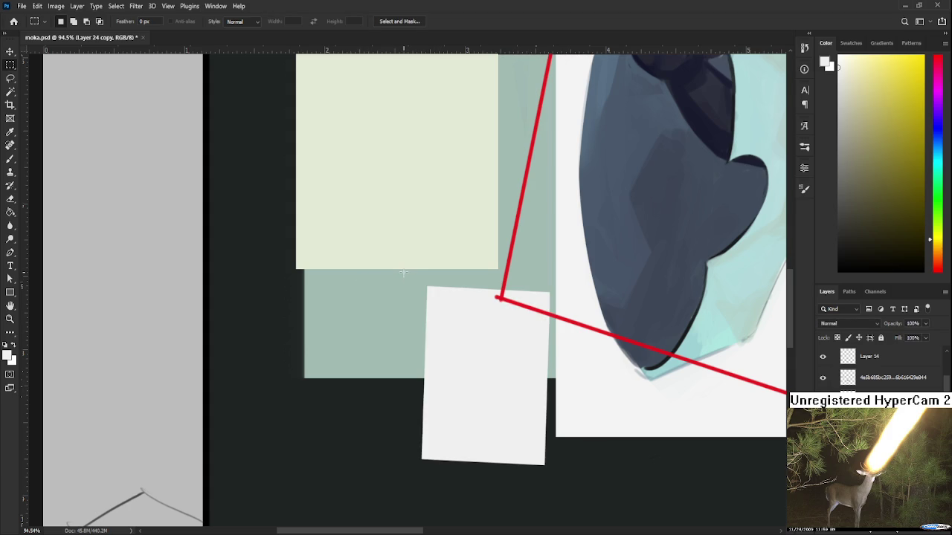
left_click_drag(403, 272, 556, 490)
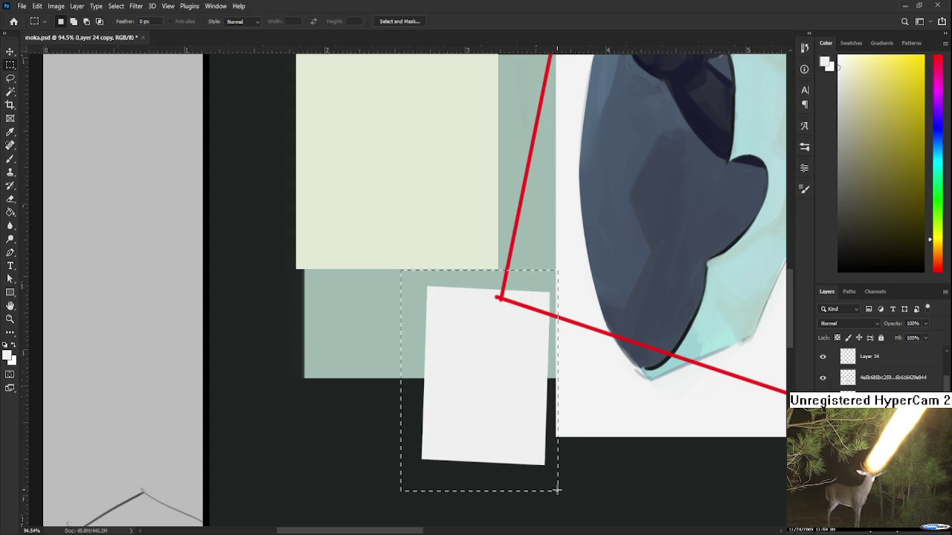
- Adjust the selection around the white paper and erase along its edge
key("ctrl+d")
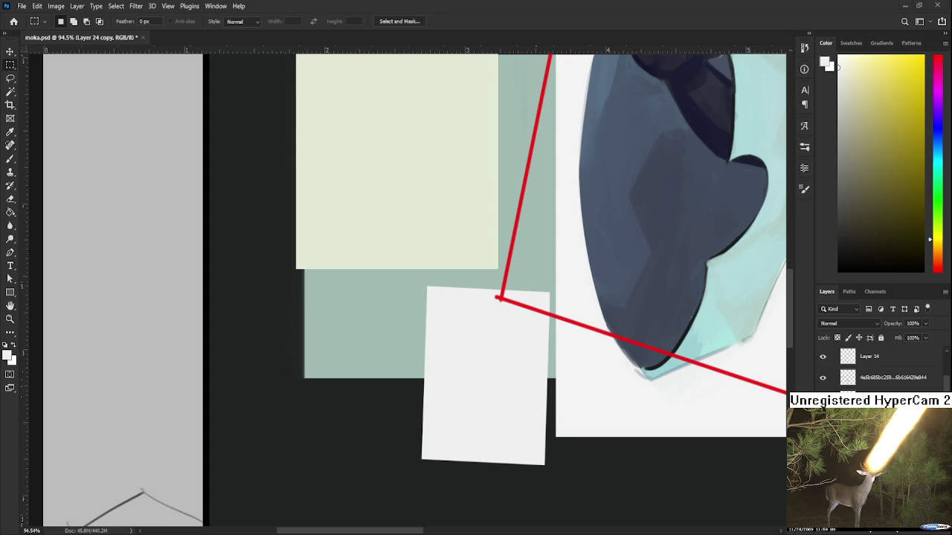
mouse_move(401, 494)
left_mouse_down()
mouse_move(526, 335)
mouse_move(556, 269)
left_mouse_up()
scroll(551, 300, "up", 1)
left_click(566, 305)
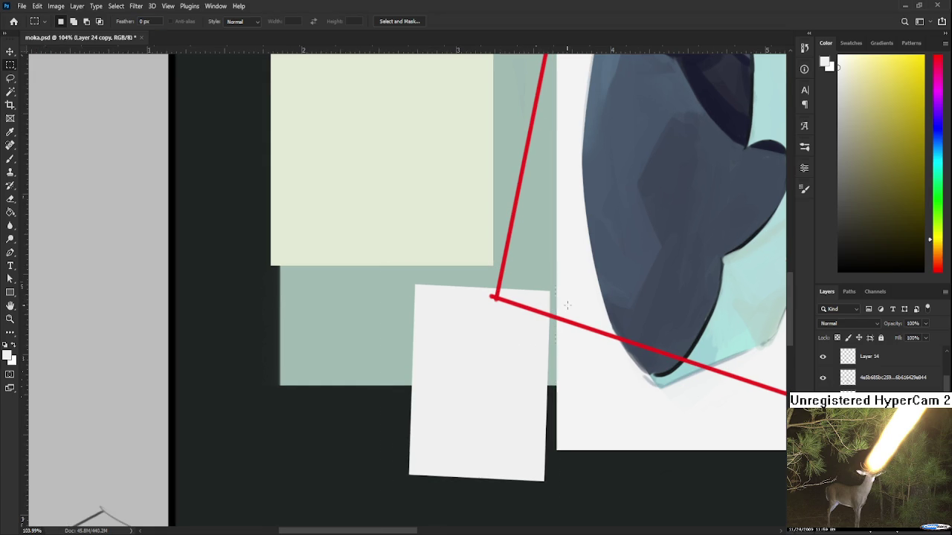
key("e")
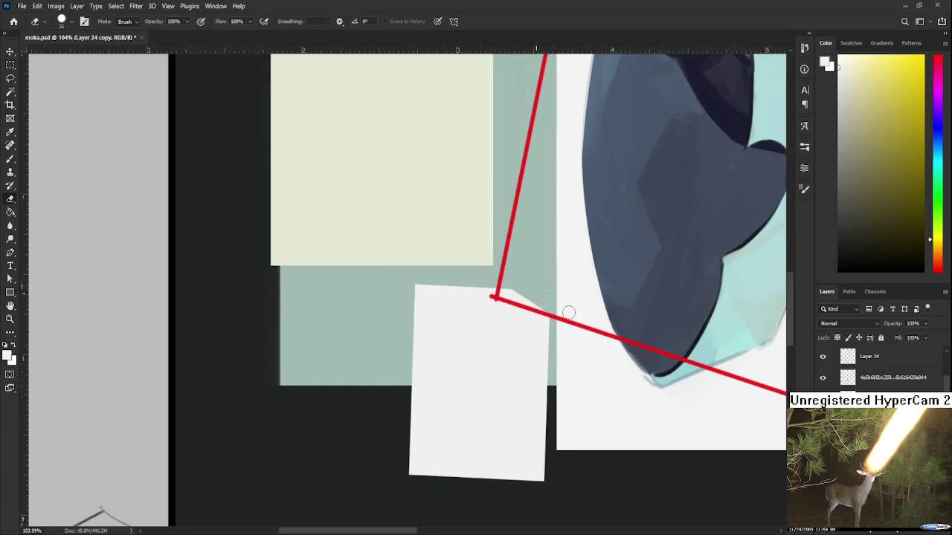
left_click_drag(545, 337, 548, 317)
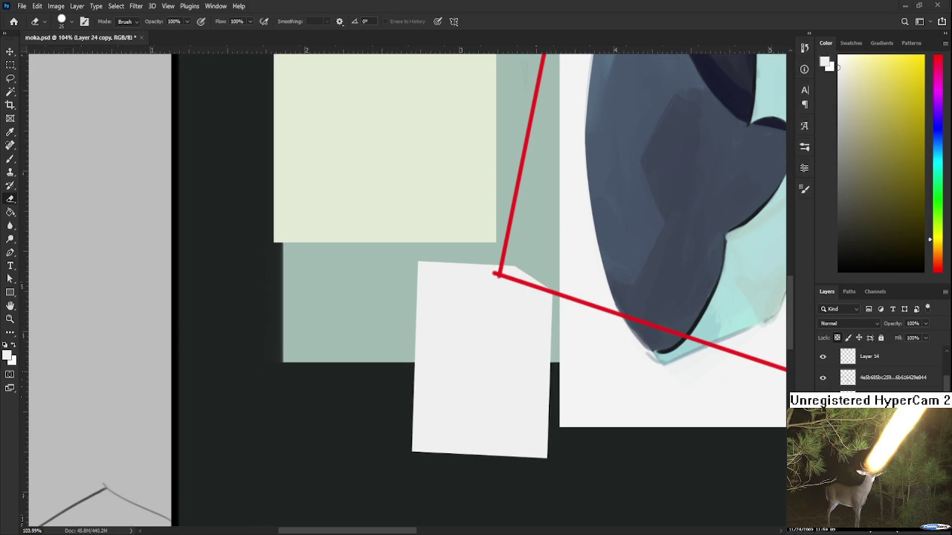
left_click_drag(838, 66, 838, 78)
- Sample grey tones from the paper and brush soft shading over its lower-left side
key("b")
mouse_move(468, 276)
left_mouse_down()
mouse_move(477, 382)
mouse_move(482, 336)
mouse_move(450, 333)
left_mouse_up()
key("ctrl+z")
left_click(510, 347, "alt")
left_click(451, 308, "alt")
left_click(515, 318, "alt")
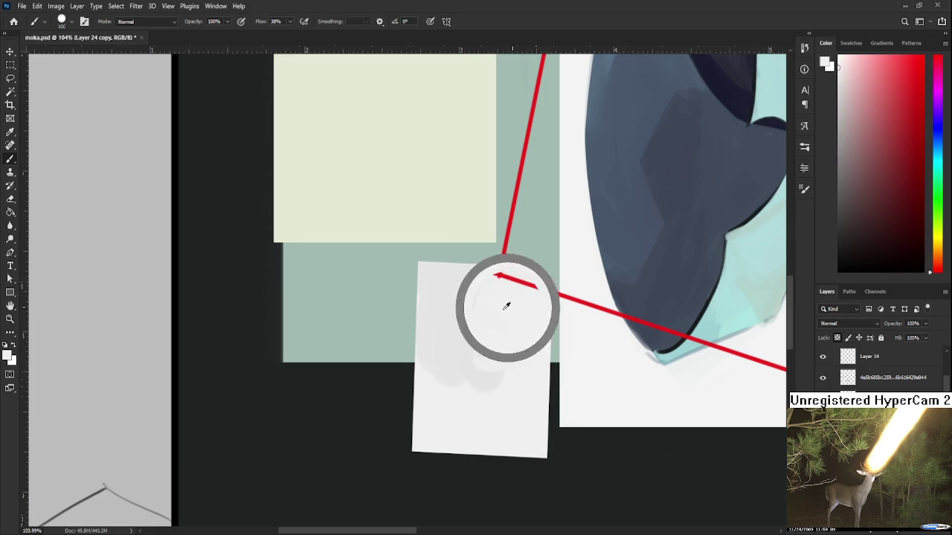
left_click(470, 364, "alt")
left_click_drag(432, 346, 427, 450)
left_click(445, 375, "alt")
left_click_drag(446, 361, 484, 440)
left_click(487, 353, "alt")
scroll(441, 343, "down", 1)
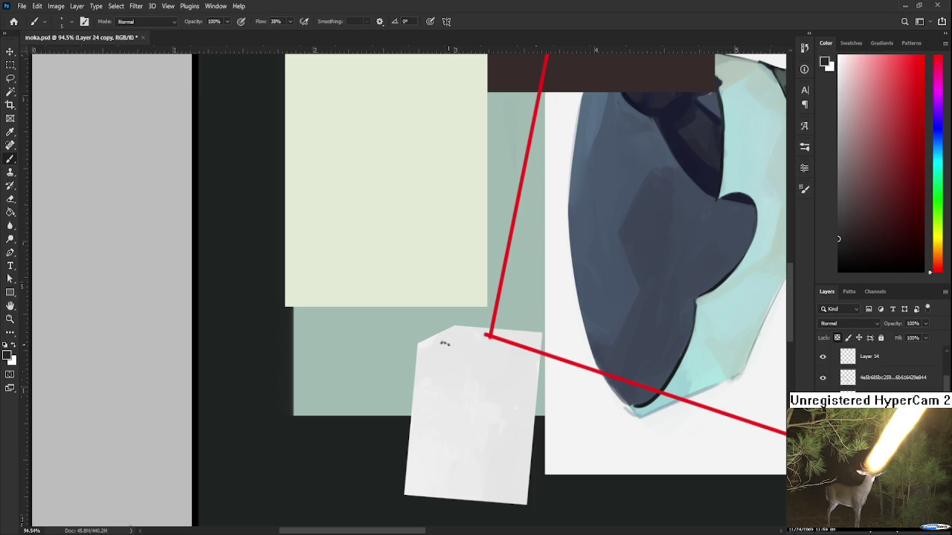
- Scribble tiny dark handwriting marks across the top of the paper card
left_click_drag(450, 344, 455, 346)
left_click_drag(465, 344, 468, 344)
left_click_drag(488, 348, 492, 349)
left_click_drag(515, 350, 493, 339)
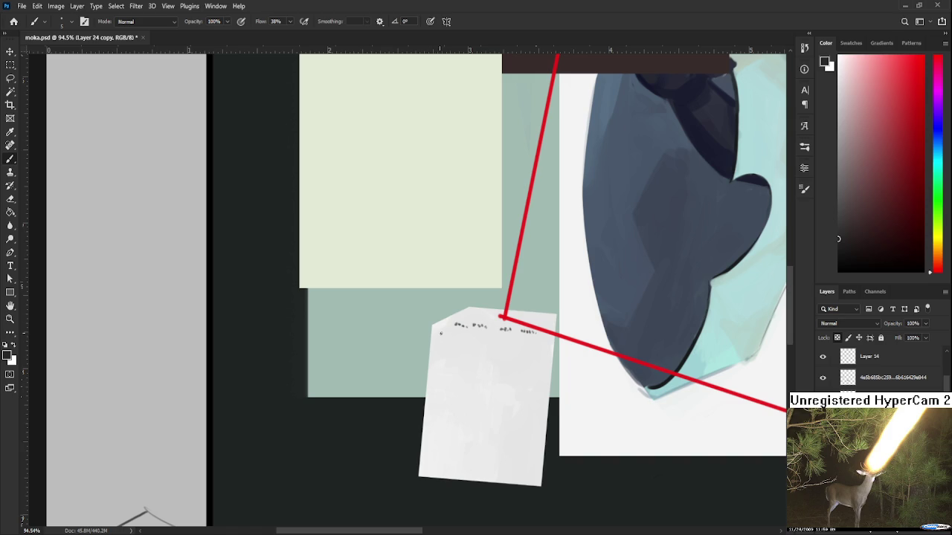
left_click_drag(440, 333, 452, 334)
scroll(445, 391, "down", 2)
- Zoom to the note and scribble a fourth full-width line of dark pseudo-handwriting
scroll(445, 390, "down", 2)
scroll(445, 390, "down", 2)
scroll(445, 390, "down", 1)
scroll(445, 390, "down", 1)
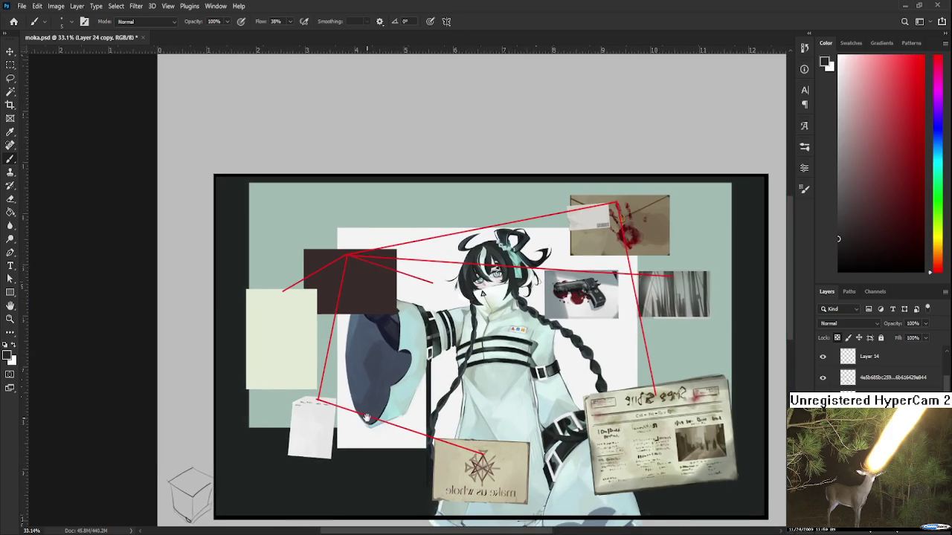
scroll(446, 394, "up", 2)
scroll(488, 407, "up", 2)
scroll(487, 407, "up", 1)
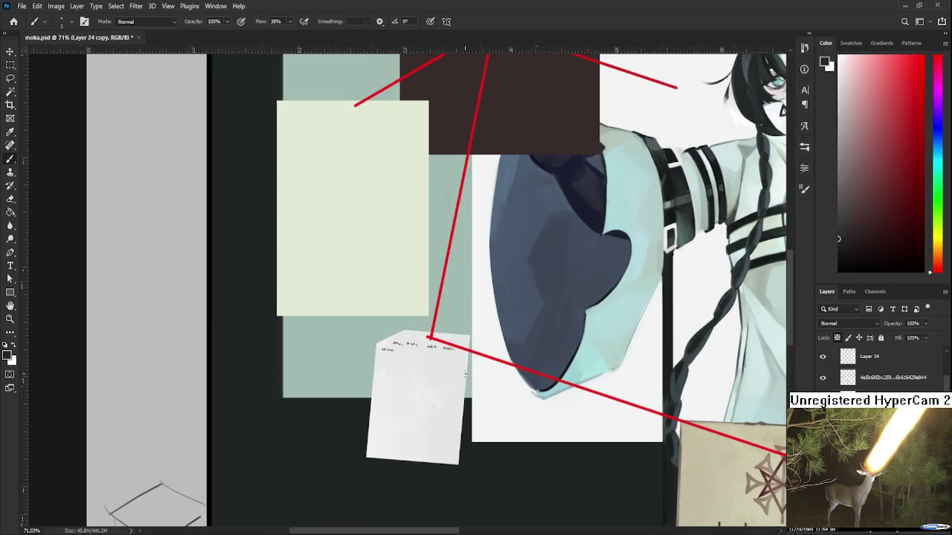
scroll(476, 397, "up", 1)
scroll(461, 386, "up", 1)
scroll(446, 371, "up", 1)
left_click_drag(388, 385, 427, 388)
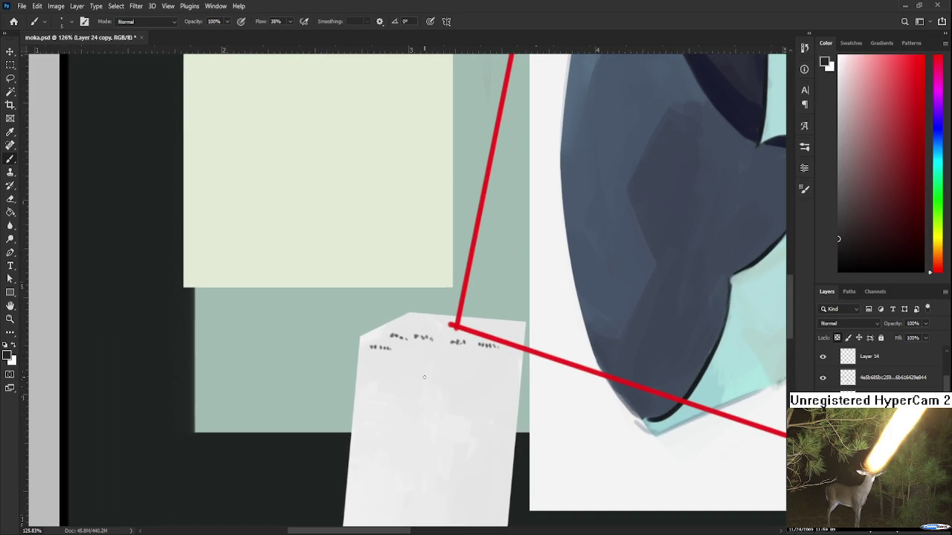
left_click_drag(396, 349, 451, 358)
left_click_drag(481, 359, 494, 361)
mouse_move(380, 364)
left_mouse_down()
mouse_move(404, 330)
mouse_move(521, 344)
mouse_move(501, 341)
mouse_move(510, 342)
mouse_move(511, 316)
left_mouse_up()
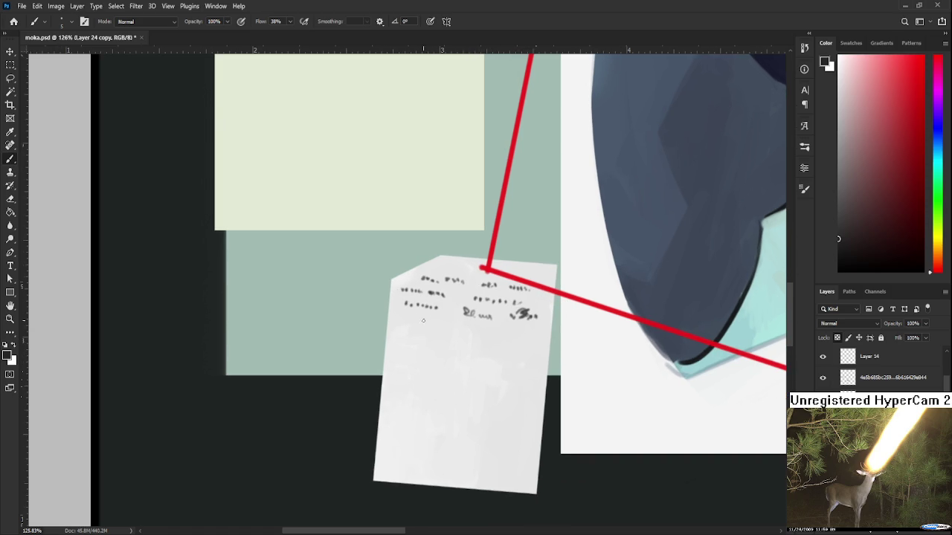
mouse_move(401, 329)
left_mouse_down()
mouse_move(420, 330)
mouse_move(417, 345)
mouse_move(443, 338)
mouse_move(523, 350)
left_mouse_up()
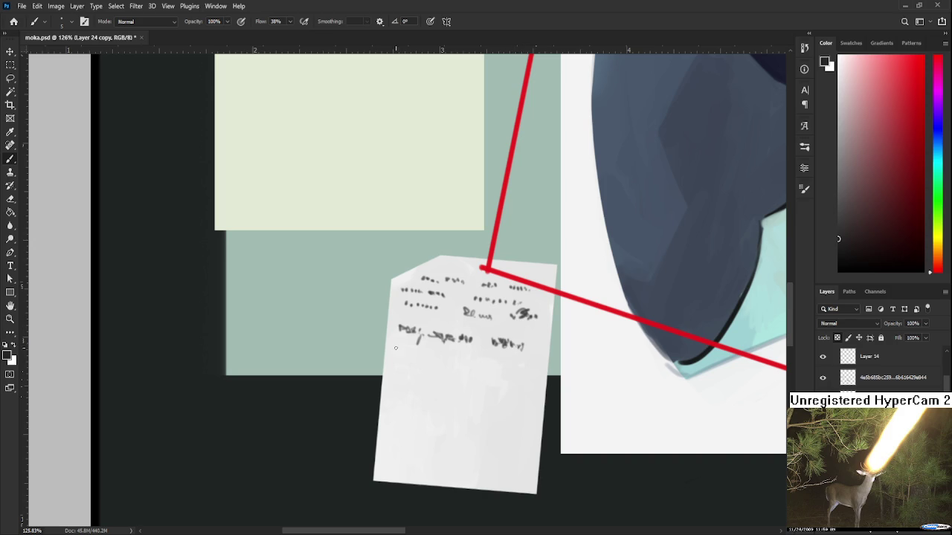
- Start a new handwriting line on the note, undoing stray strokes
mouse_move(398, 345)
left_mouse_down()
mouse_move(418, 351)
mouse_move(414, 360)
left_mouse_up()
mouse_move(459, 353)
left_mouse_down()
mouse_move(489, 355)
mouse_move(519, 321)
mouse_move(424, 379)
left_mouse_up()
key("ctrl+z")
mouse_move(405, 409)
left_mouse_down()
mouse_move(549, 346)
mouse_move(535, 338)
mouse_move(461, 380)
left_mouse_up()
key("ctrl+z")
- Try several diagonal and curved strokes across the note's lower area, undoing each
key("ctrl+z")
mouse_move(521, 374)
left_mouse_down()
mouse_move(480, 413)
mouse_move(484, 447)
left_mouse_up()
key("ctrl+z")
left_click_drag(401, 446, 520, 358)
left_click_drag(405, 405, 492, 371)
key("ctrl+z")
key("ctrl+z")
key("ctrl+z")
left_click_drag(411, 423, 525, 327)
key("ctrl+z")
key("ctrl+z")
key("ctrl+z")
key("ctrl+z")
key("ctrl+z")
left_click_drag(414, 334, 530, 329)
key("ctrl+z")
key("ctrl+z")
mouse_move(400, 369)
left_mouse_down()
mouse_move(459, 346)
mouse_move(456, 442)
left_mouse_up()
key("ctrl+z")
left_click_drag(524, 334, 495, 343)
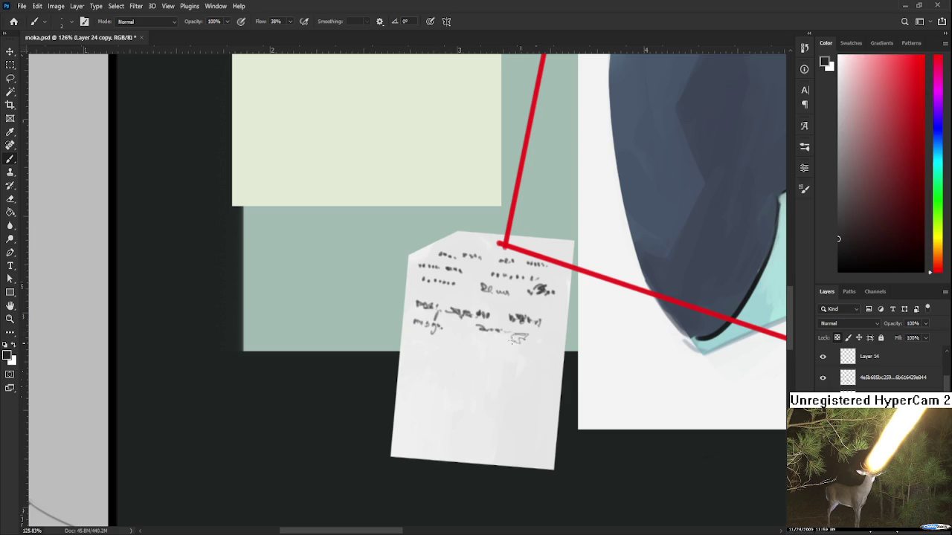
key("ctrl+z")
- Extend the faint line and scribble more handwriting in a sampled dark grey
left_click_drag(533, 341, 554, 382)
mouse_move(415, 338)
left_mouse_down()
mouse_move(452, 342)
mouse_move(431, 342)
left_mouse_up()
key("x")
key("bracketright")
key("bracketright")
key("bracketright")
left_click(520, 318, "alt")
left_click_drag(449, 341, 455, 345)
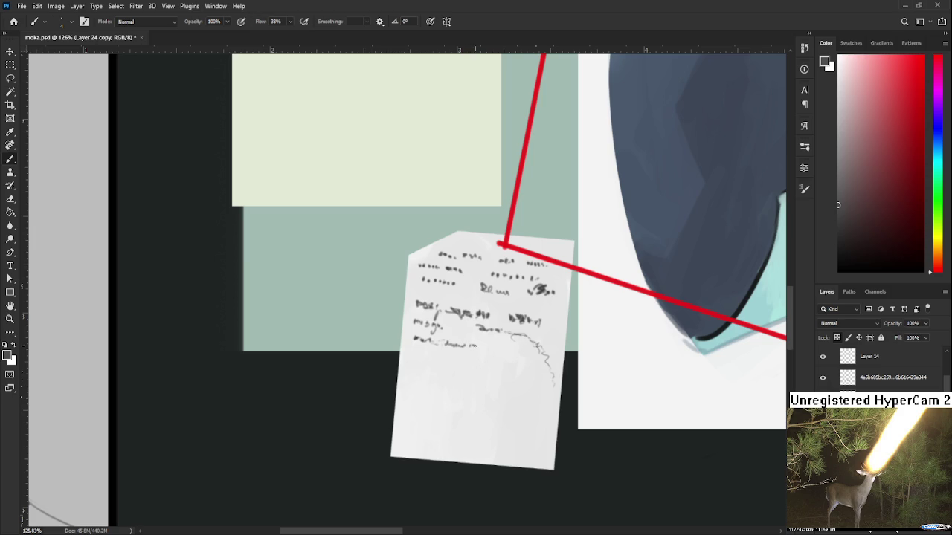
- Sketch the curving spiral across the note's lower right with small marks along it
left_click_drag(480, 345, 483, 349)
mouse_move(509, 350)
left_mouse_down()
mouse_move(533, 376)
mouse_move(538, 422)
mouse_move(554, 420)
left_mouse_up()
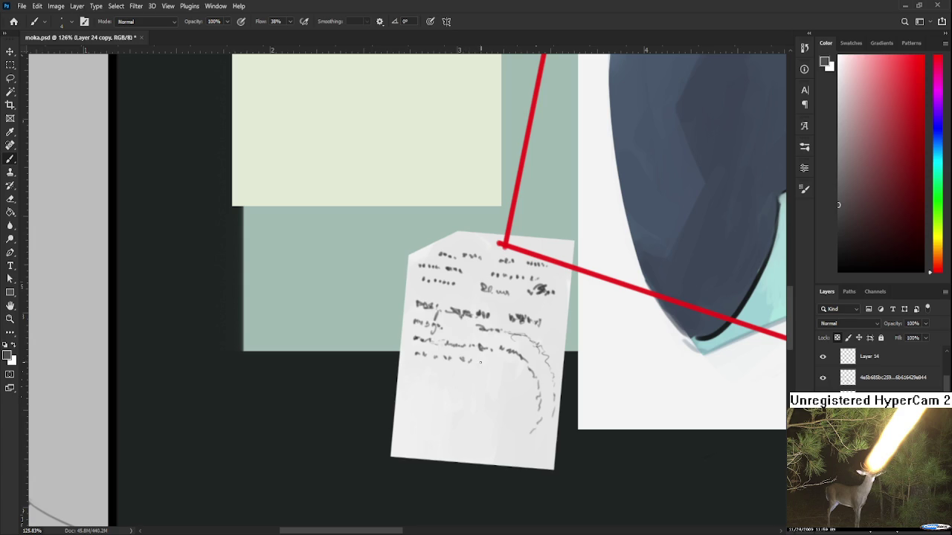
left_click_drag(469, 362, 477, 361)
mouse_move(494, 367)
left_mouse_down()
mouse_move(502, 366)
mouse_move(522, 424)
left_mouse_up()
mouse_move(522, 414)
left_mouse_down()
mouse_move(508, 437)
mouse_move(484, 436)
mouse_move(470, 418)
mouse_move(491, 394)
mouse_move(513, 415)
mouse_move(504, 430)
mouse_move(491, 427)
mouse_move(485, 409)
mouse_move(499, 405)
mouse_move(495, 419)
mouse_move(493, 410)
mouse_move(541, 410)
mouse_move(535, 385)
left_mouse_up()
mouse_move(488, 360)
left_mouse_down()
mouse_move(509, 371)
mouse_move(541, 352)
left_mouse_up()
mouse_move(532, 384)
left_mouse_down()
mouse_move(524, 389)
mouse_move(561, 378)
mouse_move(551, 392)
mouse_move(510, 402)
mouse_move(517, 416)
mouse_move(547, 429)
left_mouse_up()
scroll(521, 390, "up", 2)
scroll(520, 391, "left", 2)
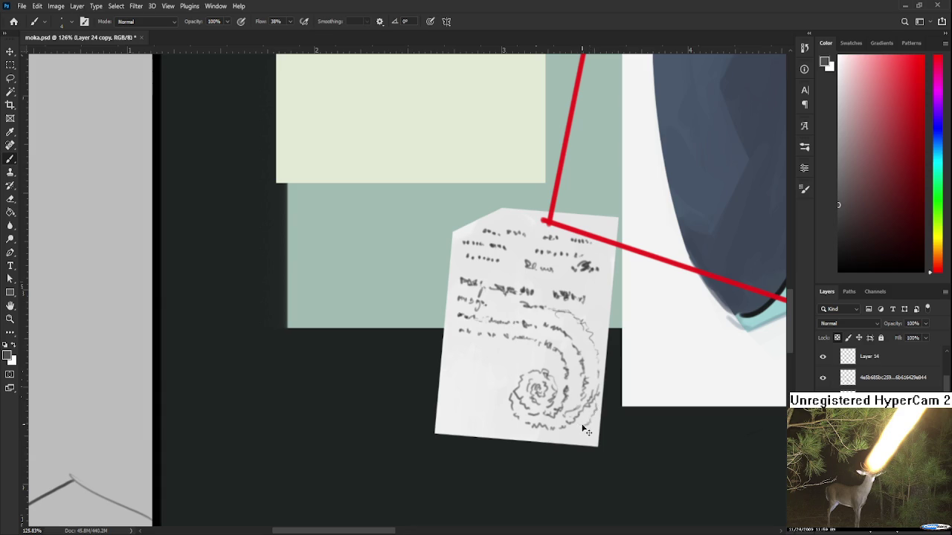
- Add small dark marks beneath the spiral at the note's bottom
left_click_drag(542, 428, 550, 431)
- Extend the pencil spiral and dab several rows of short dark dashes across the note
left_click_drag(506, 384, 541, 432)
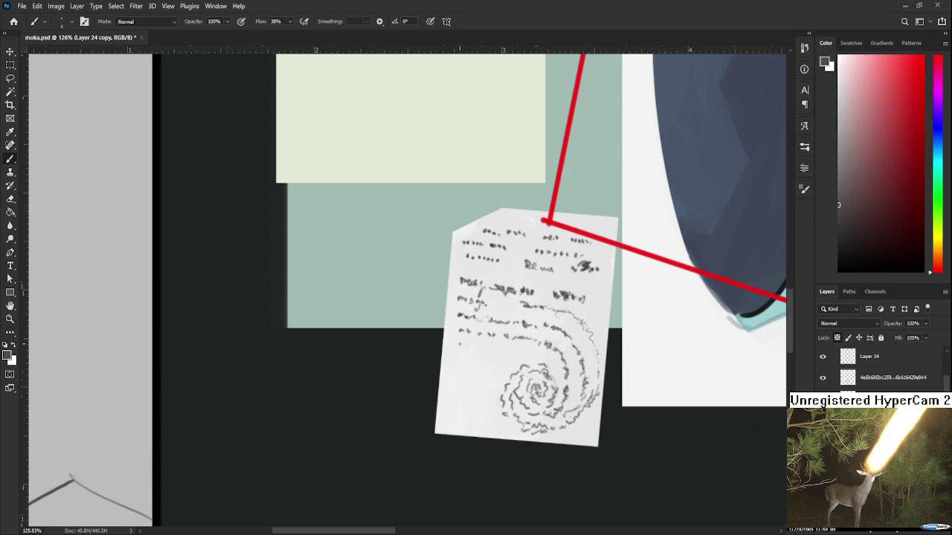
left_click_drag(460, 345, 496, 349)
left_click_drag(496, 350, 504, 350)
left_click_drag(452, 365, 539, 354)
mouse_move(484, 379)
left_mouse_down()
mouse_move(504, 343)
mouse_move(480, 350)
mouse_move(510, 351)
mouse_move(476, 363)
mouse_move(516, 354)
left_mouse_up()
left_click_drag(467, 376, 514, 386)
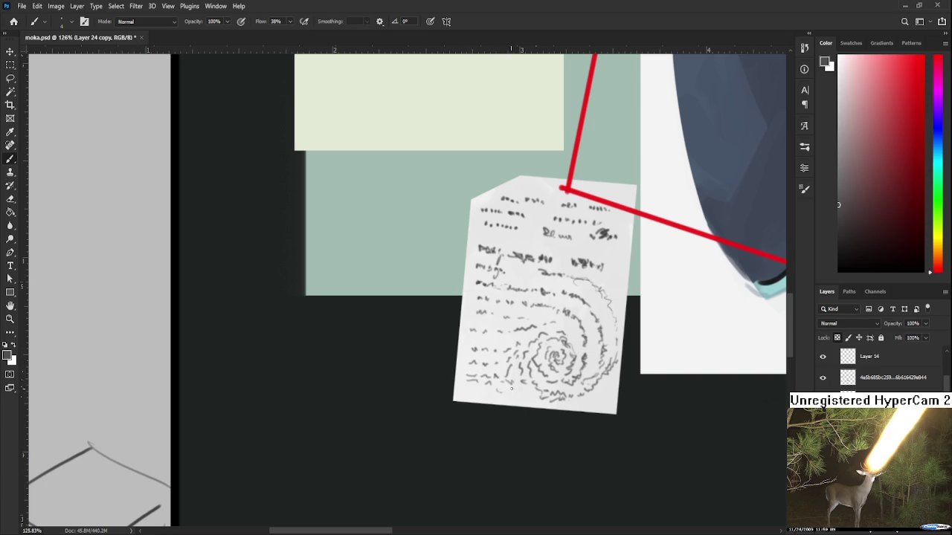
left_click_drag(578, 307, 588, 396)
left_click_drag(490, 325, 511, 327)
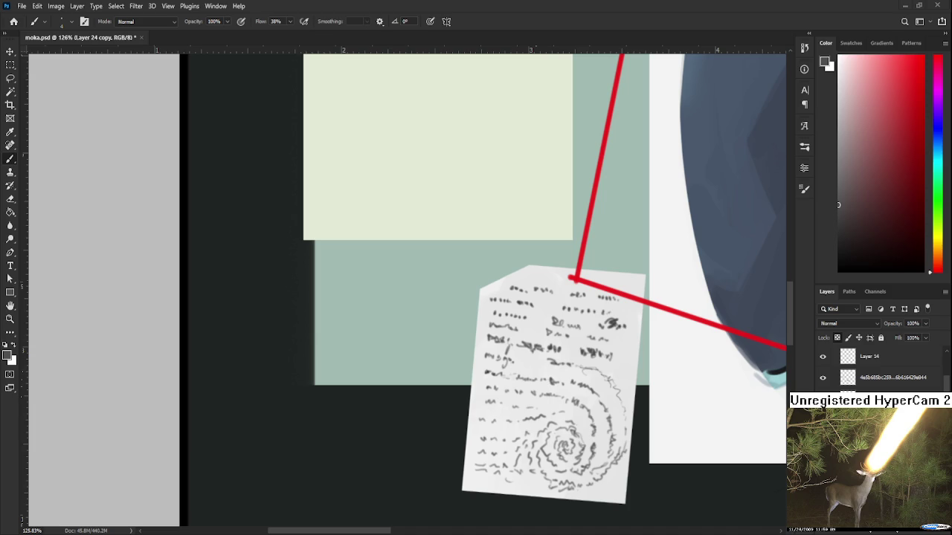
- Sample a darker grey from the note's writing and add small dark marks to it
key("x")
left_click(590, 364, "alt")
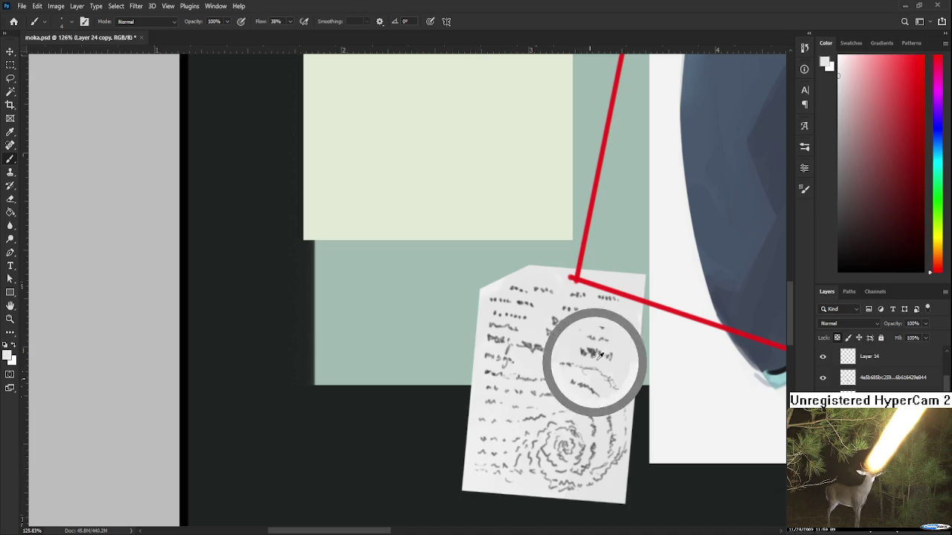
left_click_drag(594, 341, 616, 315)
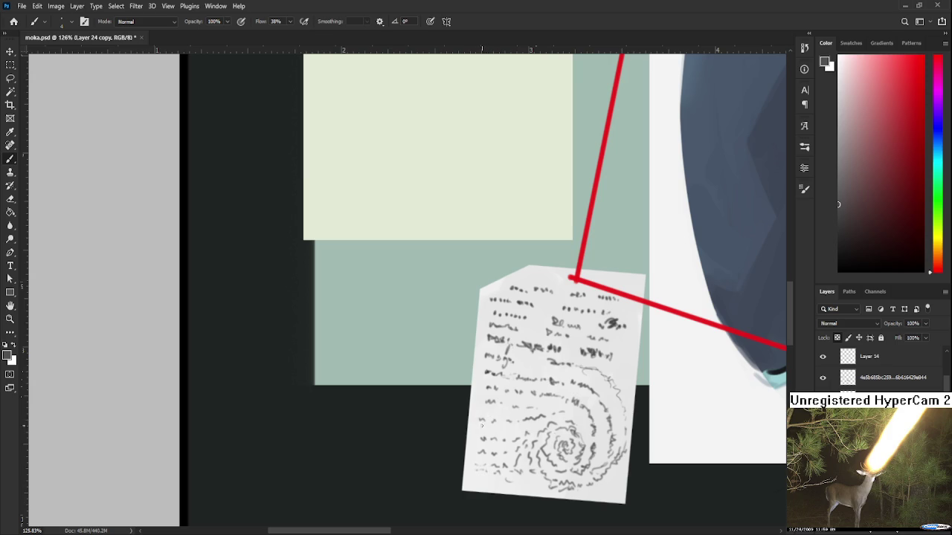
left_click_drag(477, 472, 484, 472)
scroll(547, 353, "up", 2)
left_click_drag(531, 369, 536, 371)
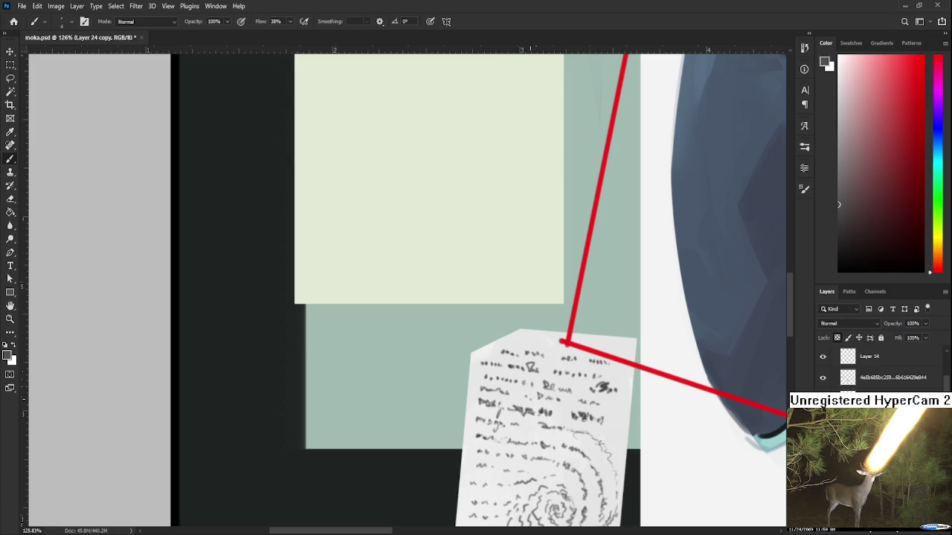
- Zoom and pan around the note to inspect it where the red strings meet
scroll(532, 444, "down", 2, "alt")
scroll(532, 445, "up", 1, "alt")
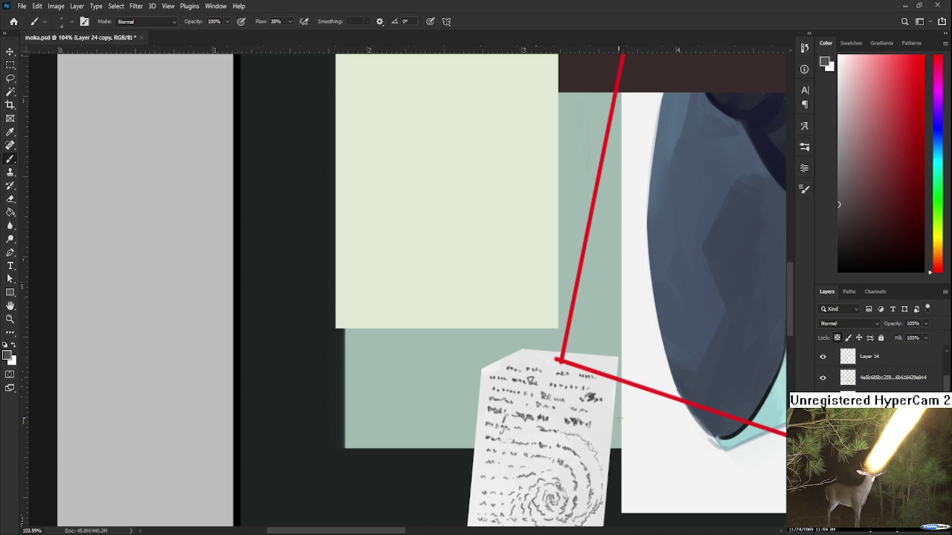
left_click_drag(558, 418, 550, 375)
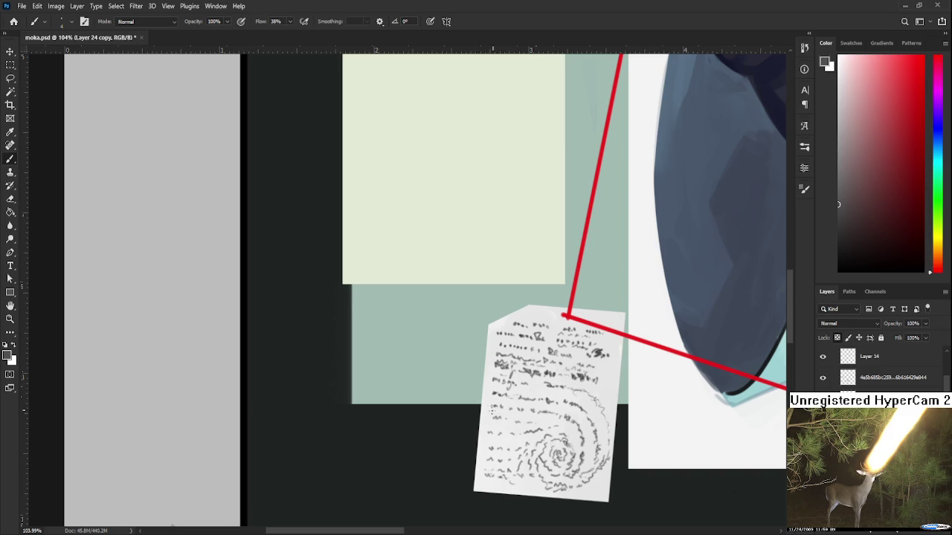
left_click_drag(562, 408, 545, 390)
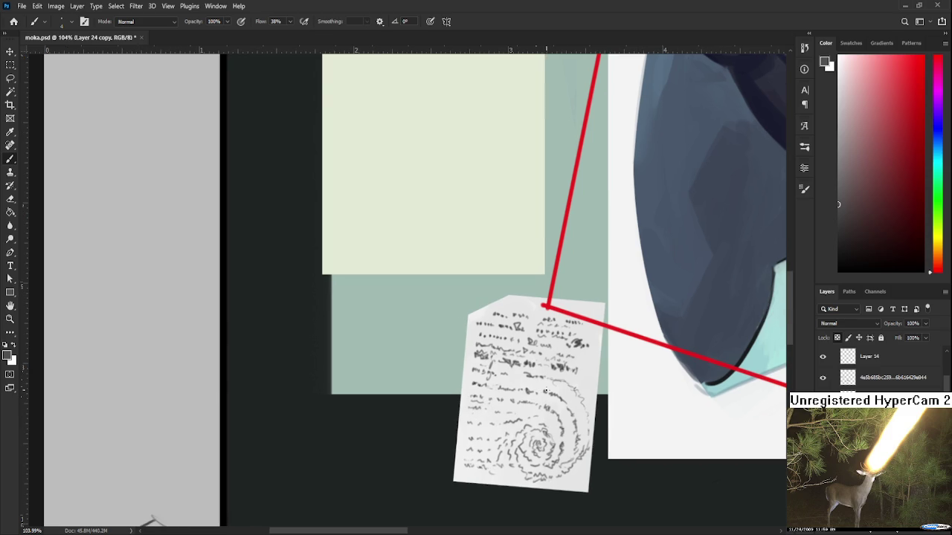
scroll(548, 400, "down", 3)
scroll(549, 400, "down", 3)
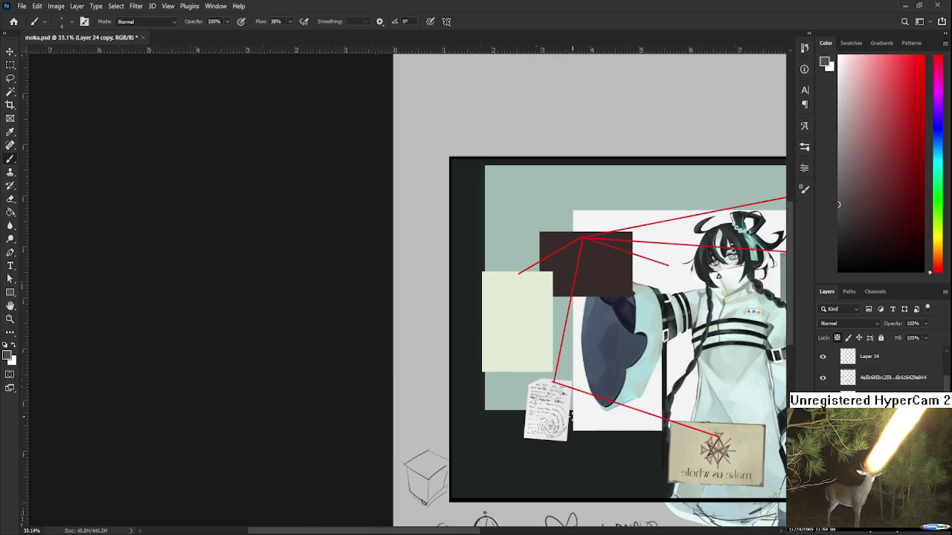
left_click_drag(583, 417, 536, 406)
scroll(503, 402, "up", 2)
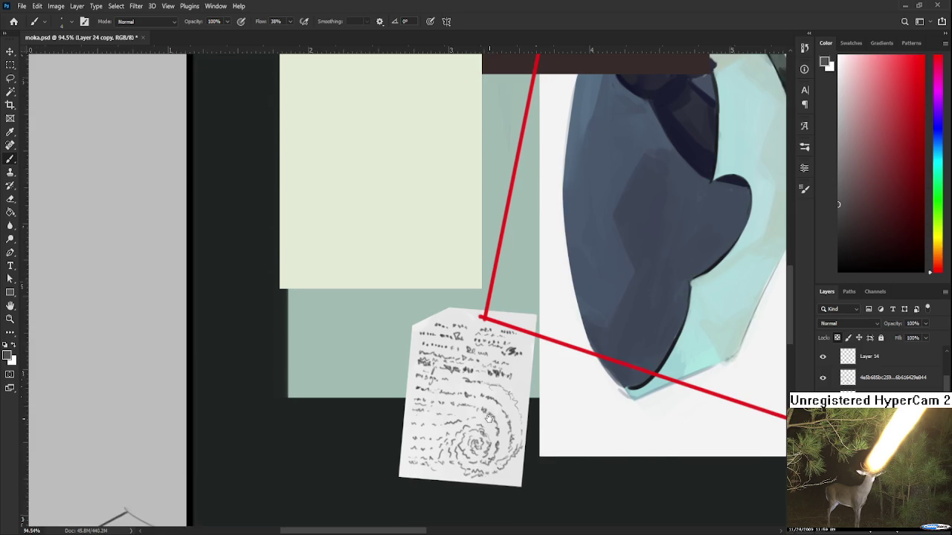
left_click_drag(489, 418, 504, 417)
scroll(506, 419, "down", 1)
scroll(505, 419, "down", 1)
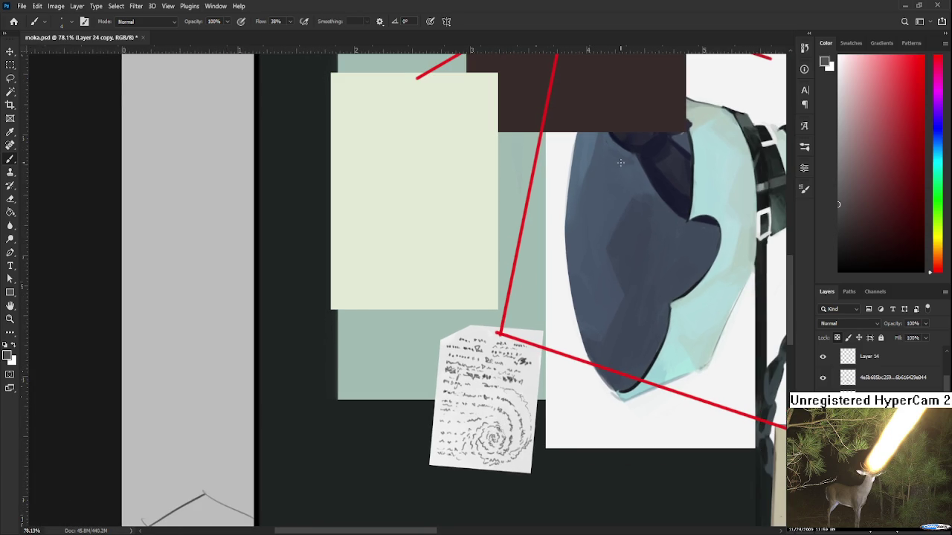
scroll(515, 316, "up", 1)
scroll(509, 331, "up", 1)
scroll(498, 357, "up", 1)
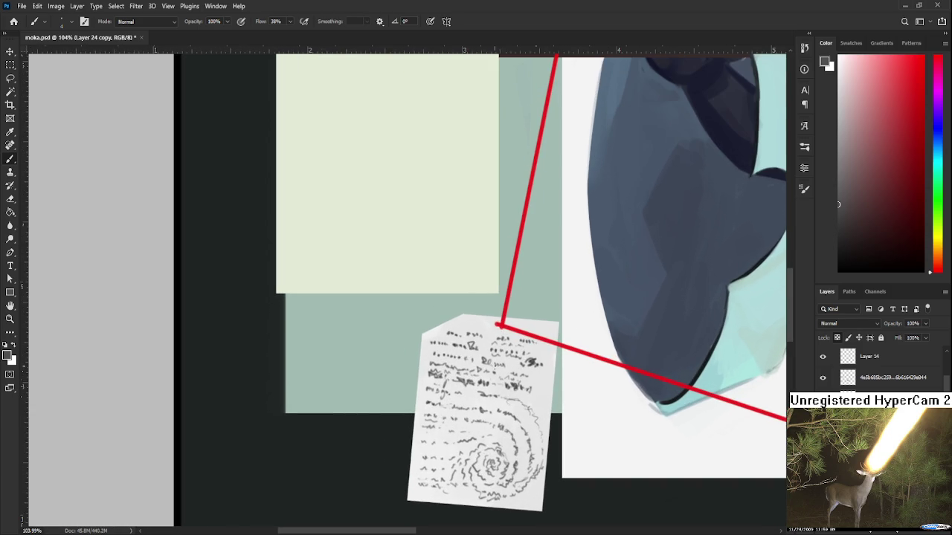
scroll(493, 367, "down", 2)
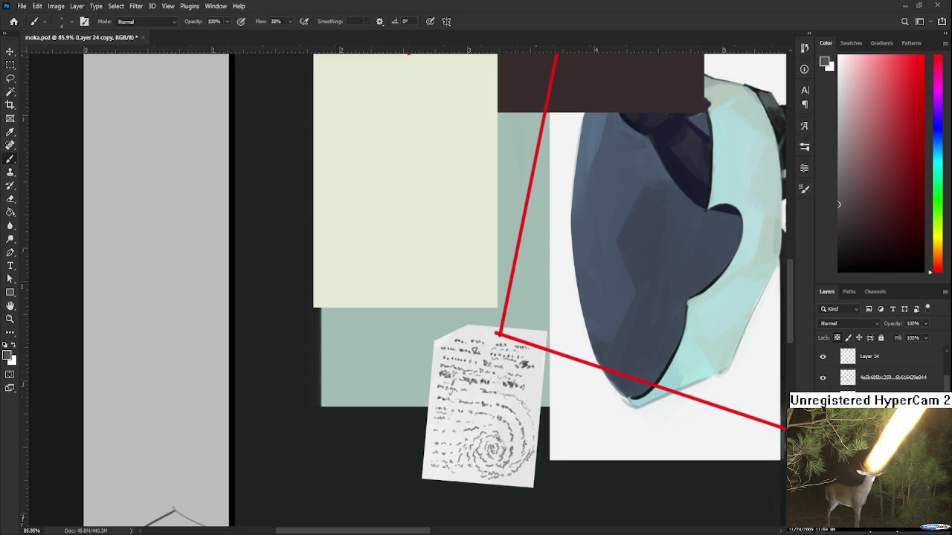
- Zoom back out to check the note against the whole framed collage
scroll(498, 333, "down", 1)
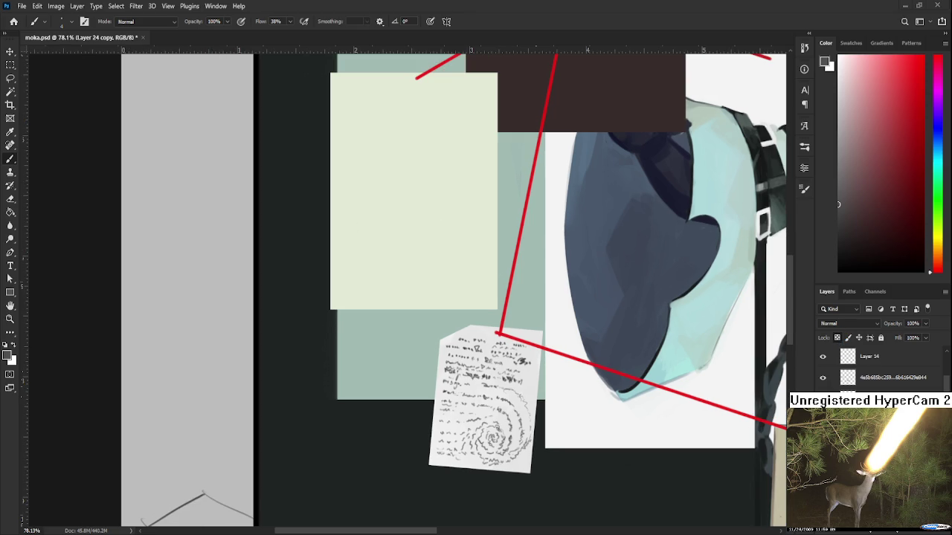
scroll(498, 333, "up", 1)
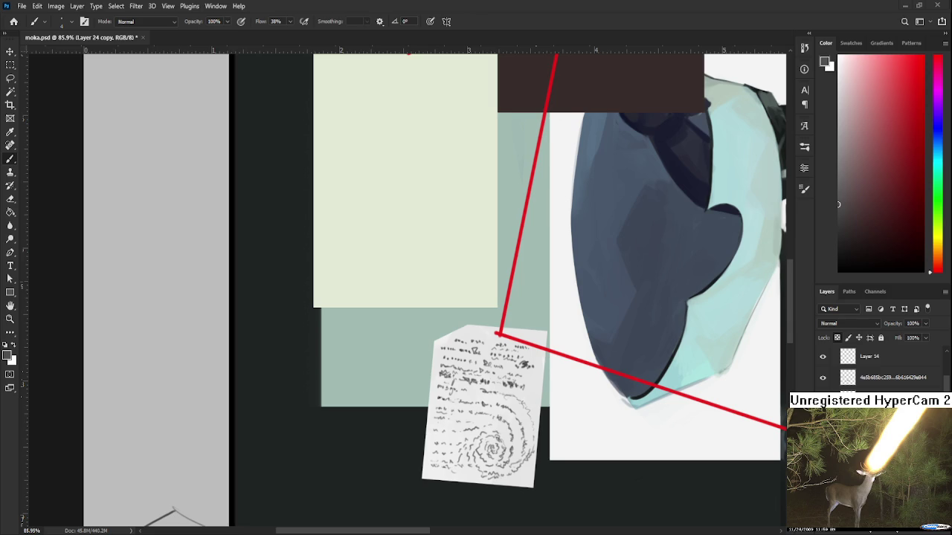
scroll(498, 333, "down", 1)
scroll(498, 333, "down", 1)
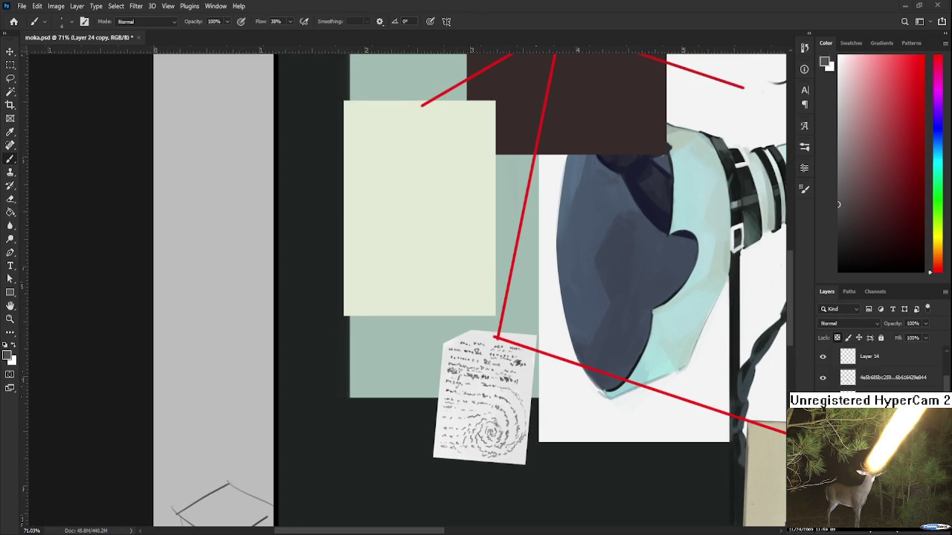
scroll(498, 335, "up", 2)
scroll(500, 331, "up", 2)
scroll(500, 325, "up", 1)
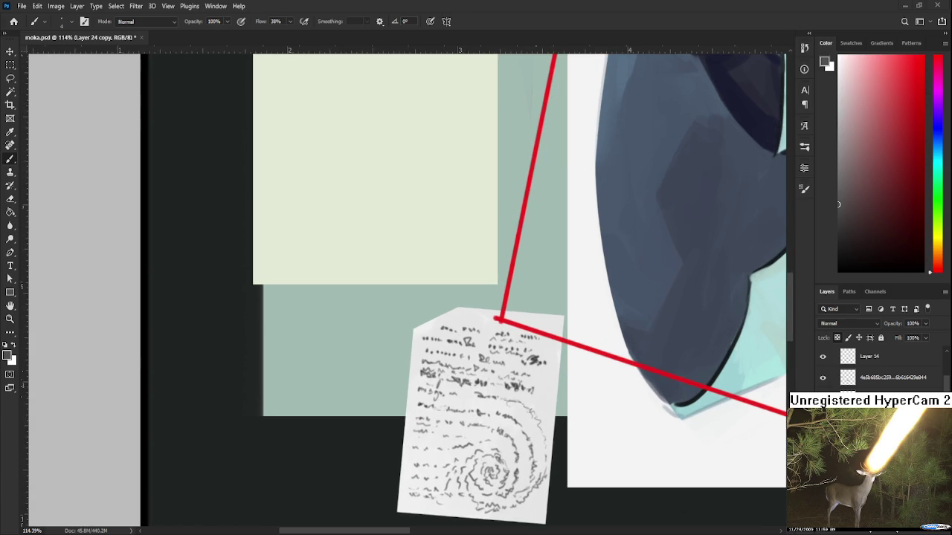
scroll(529, 404, "down", 3)
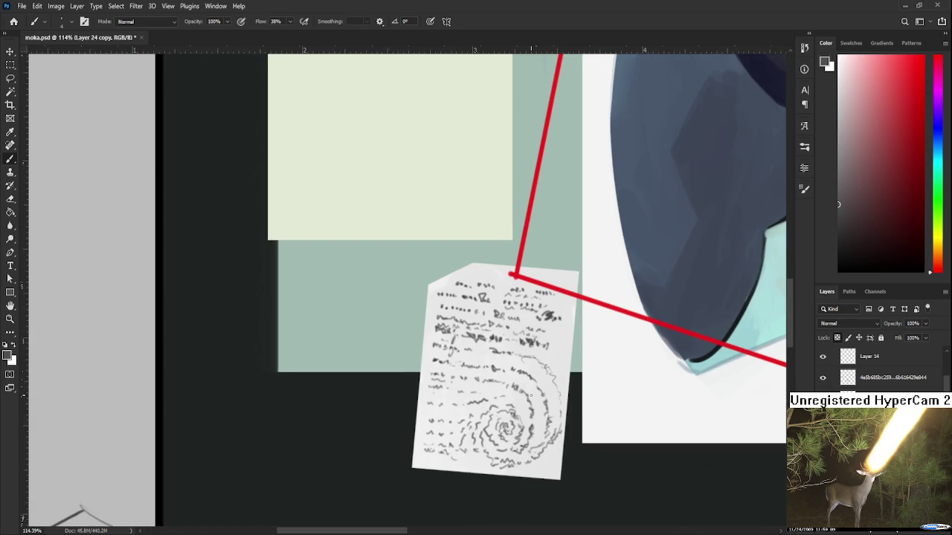
scroll(529, 392, "down", 2)
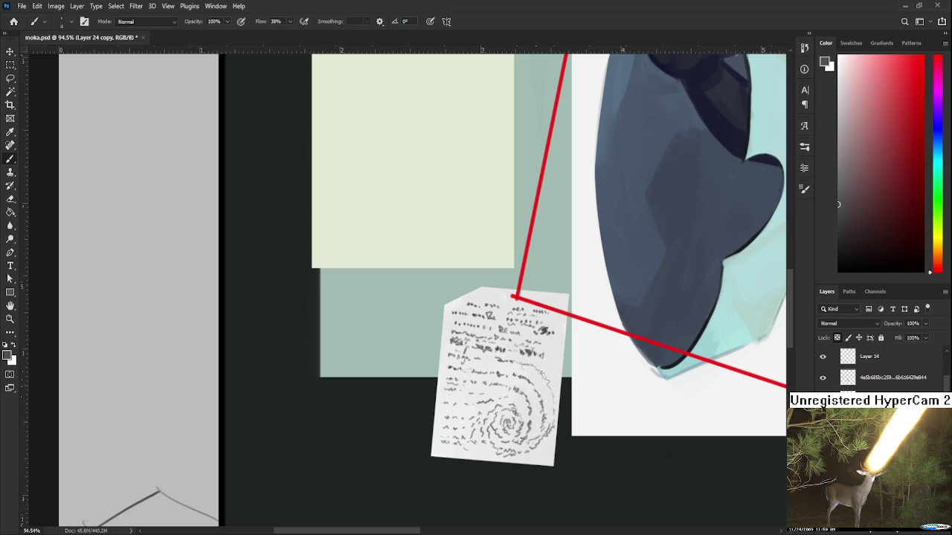
scroll(446, 380, "down", 1)
scroll(439, 375, "down", 1)
scroll(431, 387, "down", 2)
key("m")
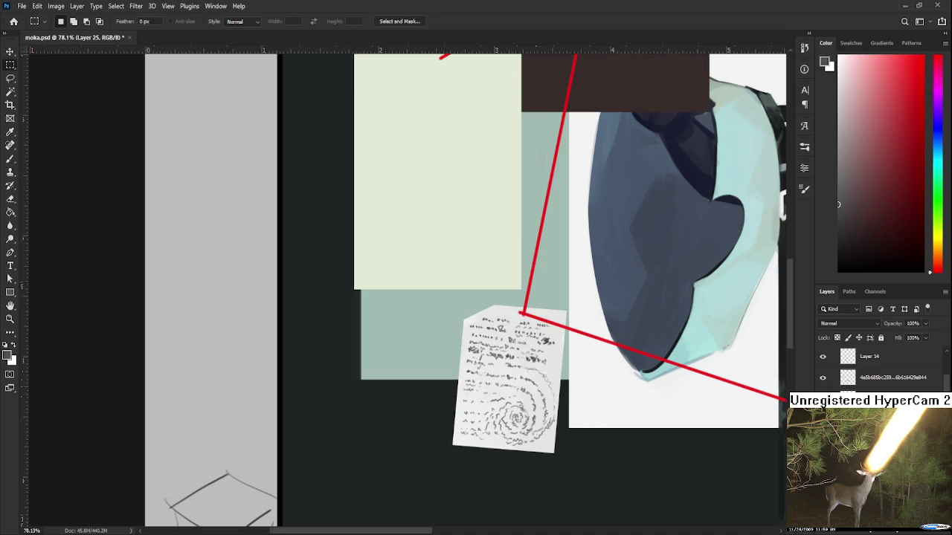
- Copy the selected note to its own layer, shift it down-left and tilt it about 3.5 degrees
left_click_drag(426, 279, 579, 490)
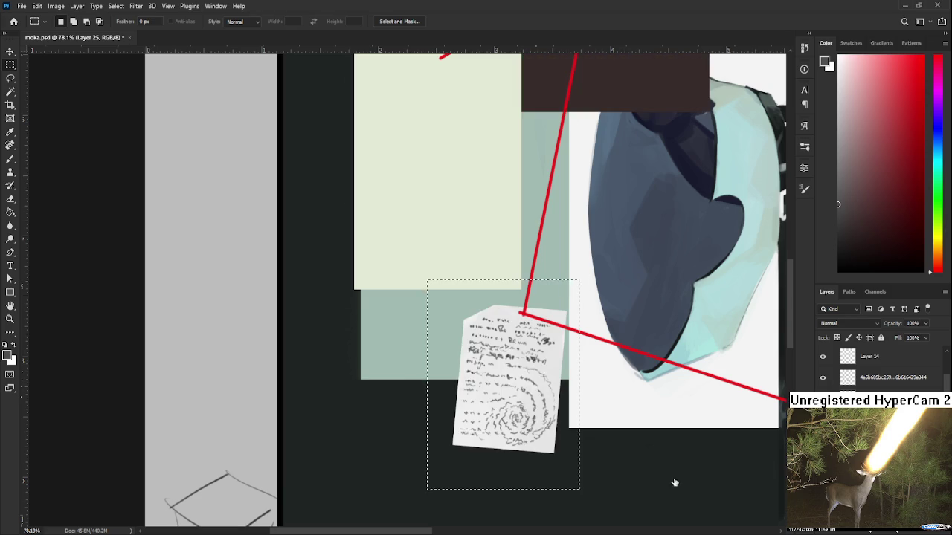
key("alt+bracketleft")
key("ctrl+j")
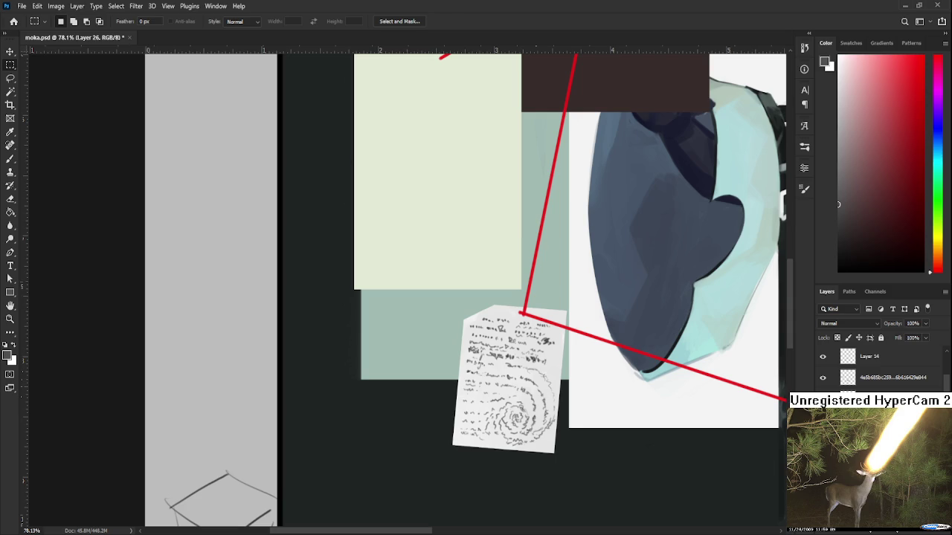
key("ctrl+t")
left_click_drag(525, 407, 512, 422)
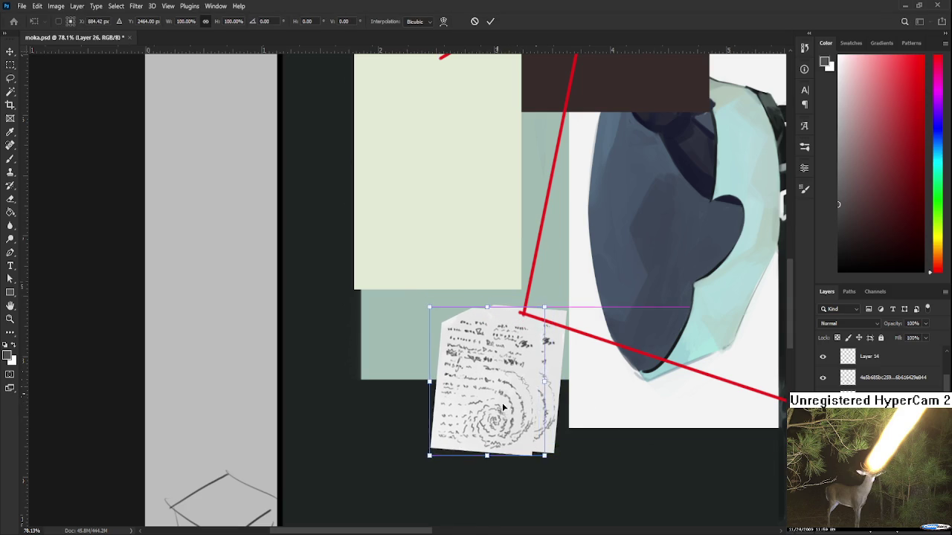
mouse_move(609, 435)
left_mouse_down()
mouse_move(559, 438)
mouse_move(540, 423)
left_mouse_up()
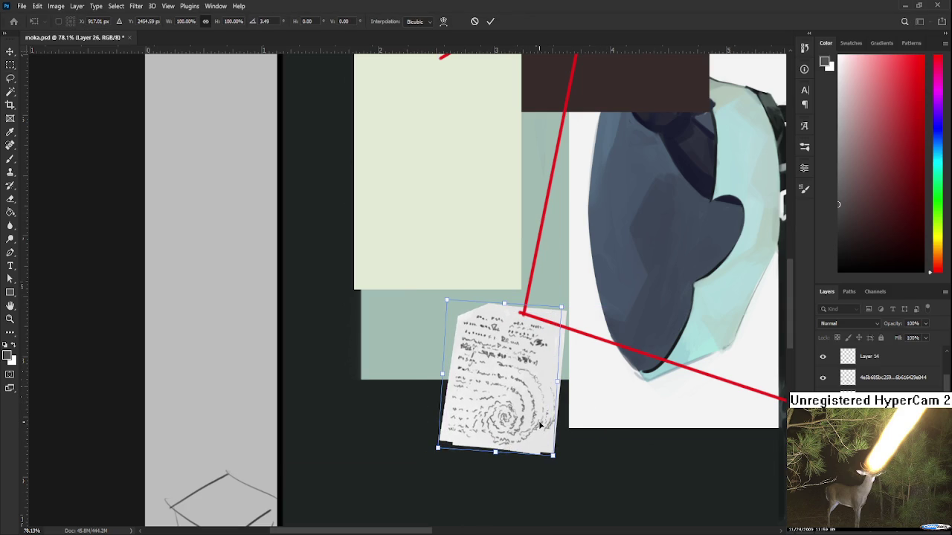
key("Return")
- Nudge the note paper slightly lower with another Free Transform
scroll(523, 424, "up", 2)
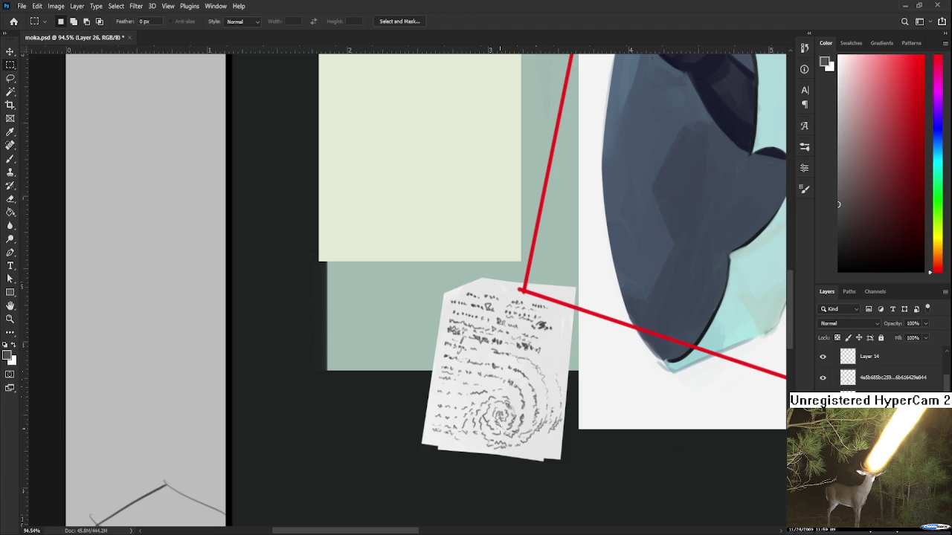
key("ctrl+t")
left_click_drag(471, 428, 473, 432)
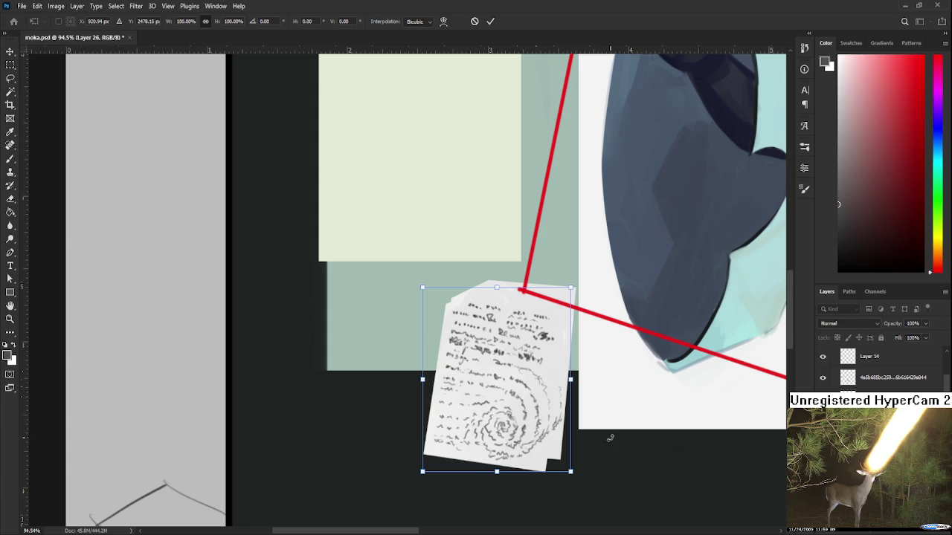
- Confirm the offset second sheet's placement and zoom in on the note
key("m")
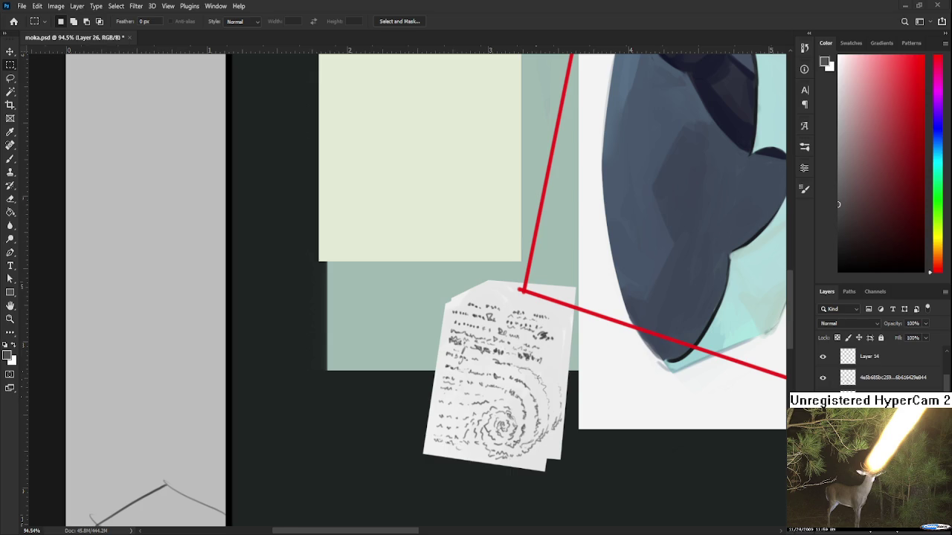
scroll(501, 424, "up", 2)
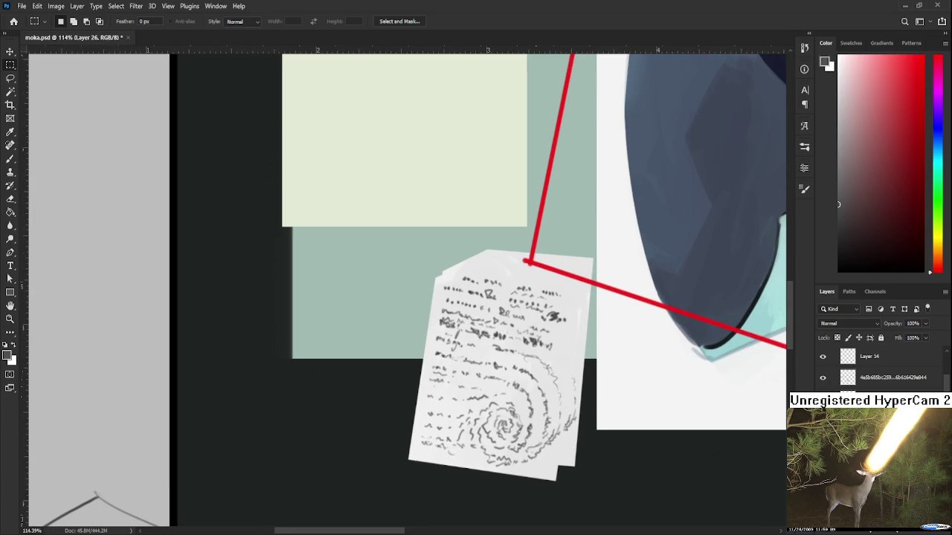
key("e")
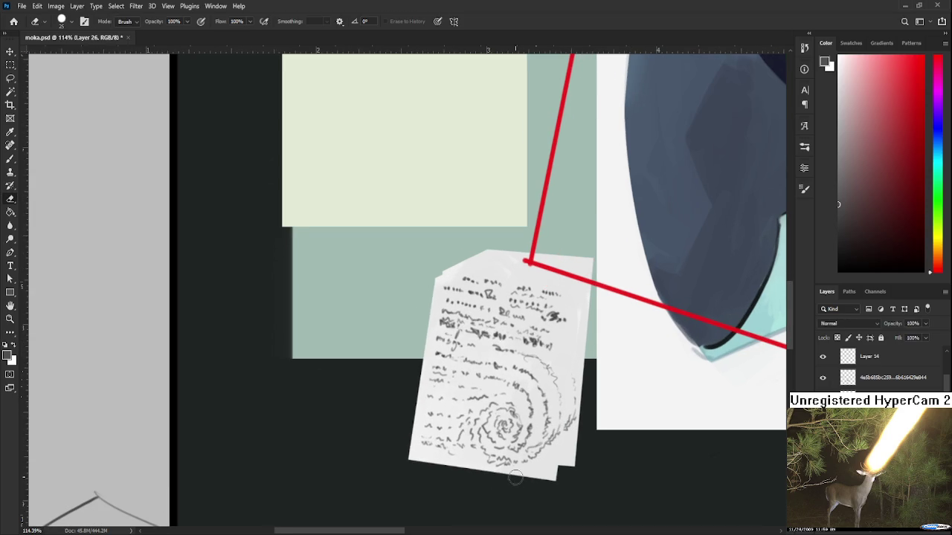
- Erase a ragged tear across the note's lower-right corner with a smaller eraser
key("bracketleft")
mouse_move(412, 456)
left_mouse_down()
mouse_move(507, 456)
mouse_move(539, 418)
mouse_move(527, 408)
mouse_move(565, 391)
mouse_move(528, 470)
mouse_move(554, 431)
mouse_move(567, 438)
mouse_move(531, 481)
left_mouse_up()
key("ctrl+z")
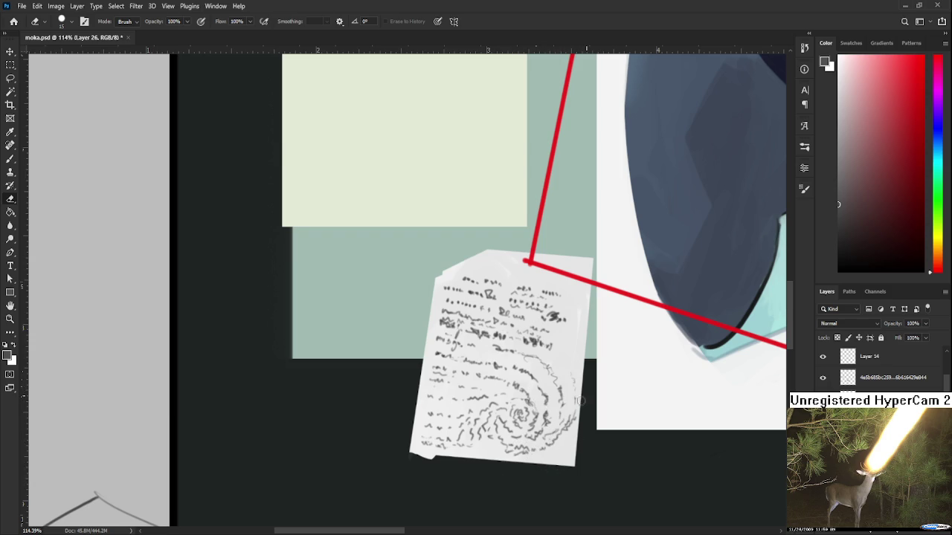
key("ctrl+z")
key("ctrl+shift+z")
key("ctrl+z")
key("ctrl+shift+z")
key("ctrl+shift+z")
- Choose a dark red shifted toward brown as the painting colour
key("b")
key("x")
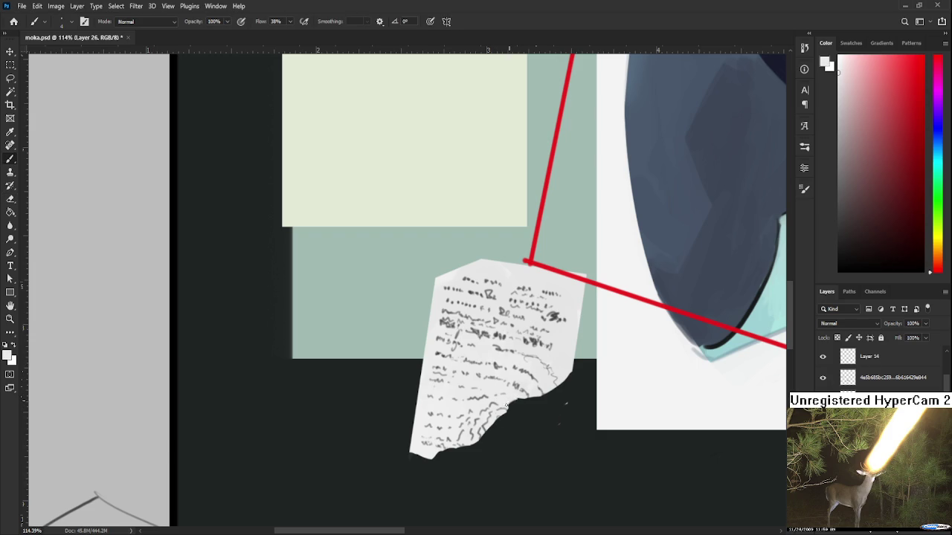
key("e")
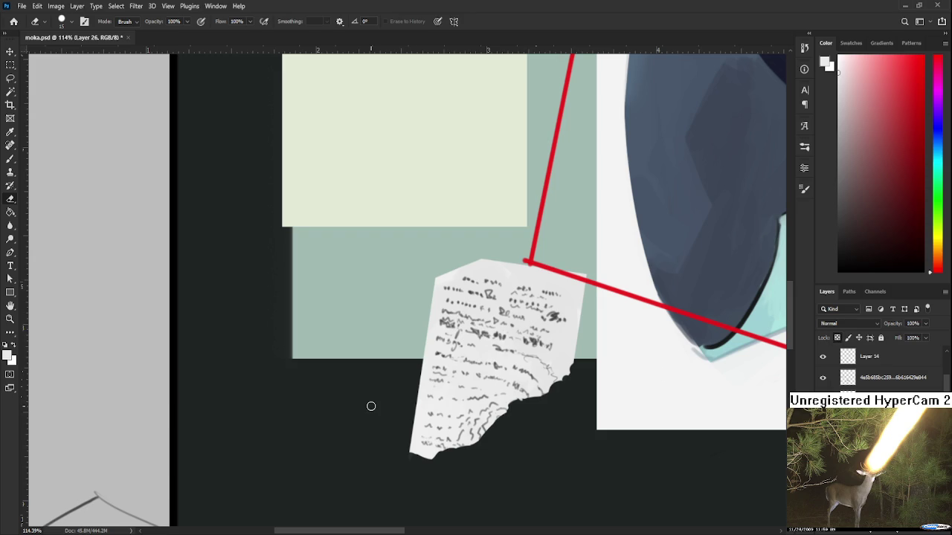
left_click(886, 194)
left_click_drag(886, 193, 883, 211)
- Paint dark red-brown along the torn edge and at the note's bottom-left corner
left_click(938, 270)
key("b")
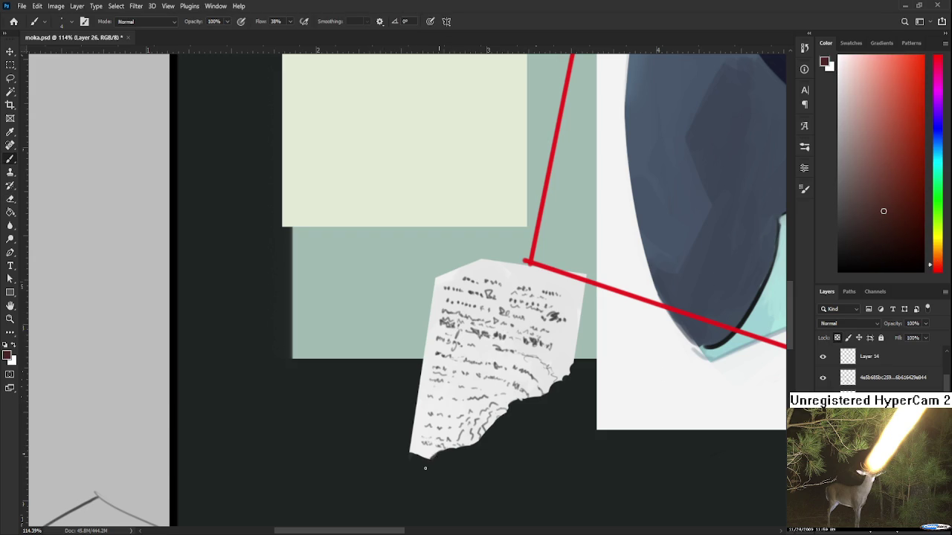
left_click_drag(423, 448, 433, 458)
mouse_move(449, 450)
left_mouse_down()
mouse_move(542, 395)
mouse_move(571, 361)
left_mouse_up()
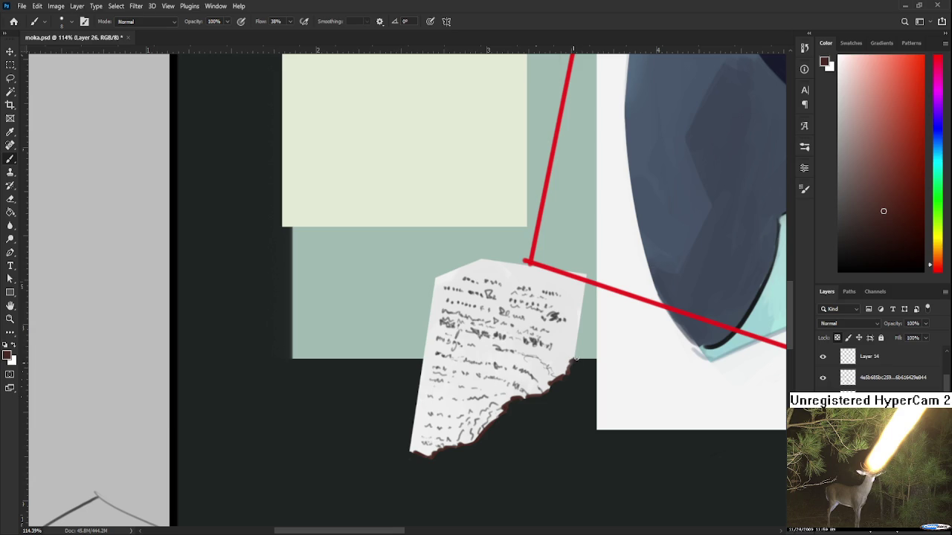
left_click(892, 149)
key("bracketright")
mouse_move(428, 449)
left_mouse_down()
mouse_move(409, 451)
mouse_move(434, 448)
left_mouse_up()
- Sample the corner colour and paint red-brown further along the torn bottom edge
left_click(423, 449, "alt")
left_click(421, 449, "alt")
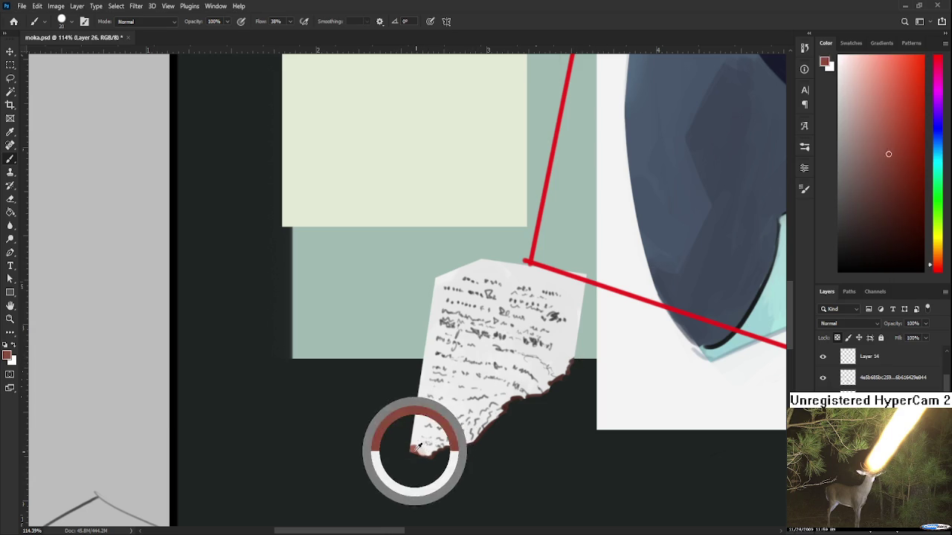
left_click(421, 449, "alt")
mouse_move(424, 452)
left_mouse_down()
mouse_move(452, 449)
mouse_move(502, 416)
left_mouse_up()
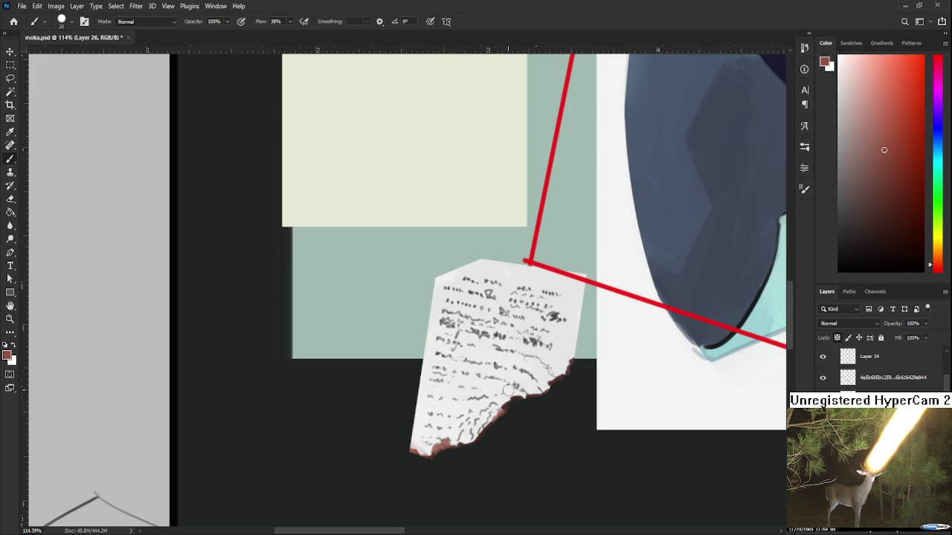
mouse_move(523, 398)
left_mouse_down()
mouse_move(567, 376)
mouse_move(577, 357)
mouse_move(551, 412)
left_mouse_up()
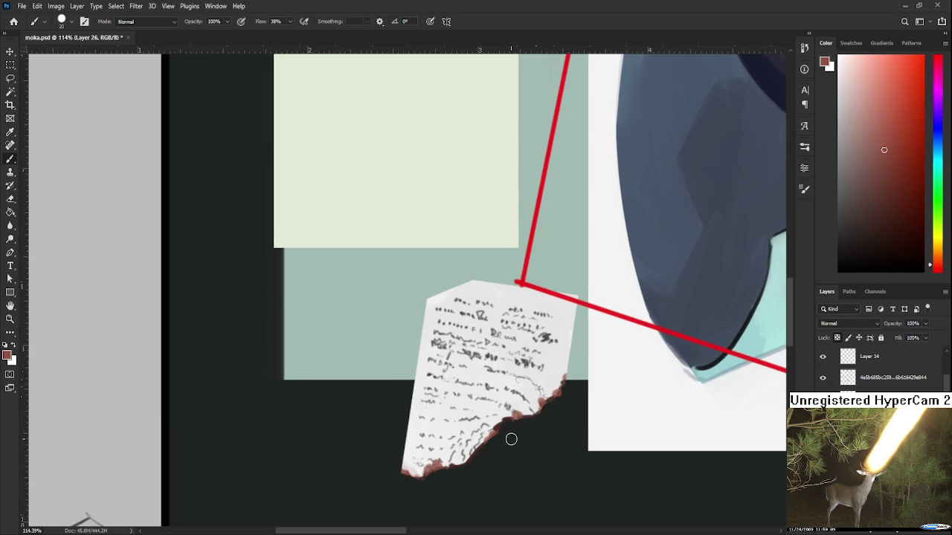
left_click_drag(514, 426, 576, 356)
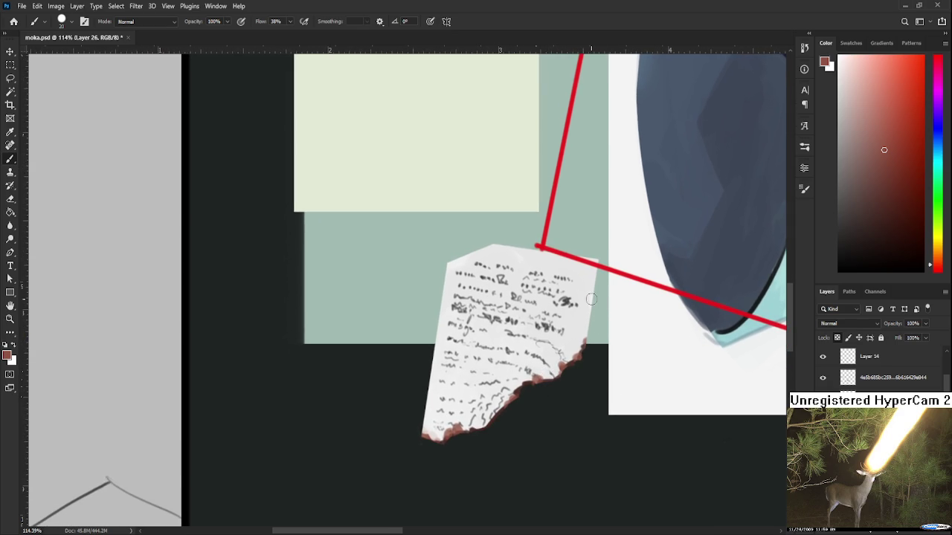
scroll(513, 303, "up", 2)
- Add an orange-brown and lighter orange burnt fringe along the tear
left_click(889, 122)
left_click_drag(938, 265, 938, 258)
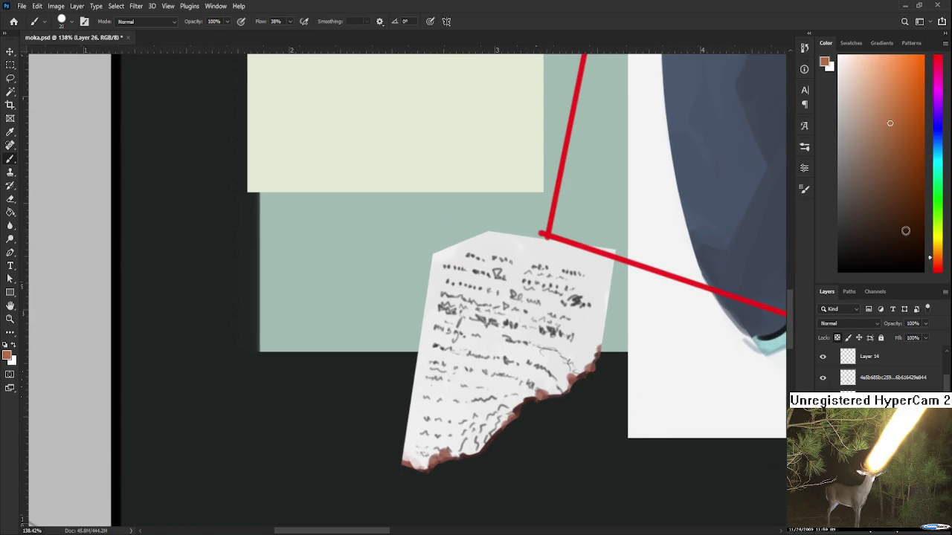
mouse_move(453, 458)
left_mouse_down()
mouse_move(438, 471)
mouse_move(493, 453)
mouse_move(533, 416)
mouse_move(526, 407)
mouse_move(569, 394)
mouse_move(593, 367)
left_mouse_up()
scroll(495, 351, "up", 2)
left_click_drag(895, 124, 904, 111)
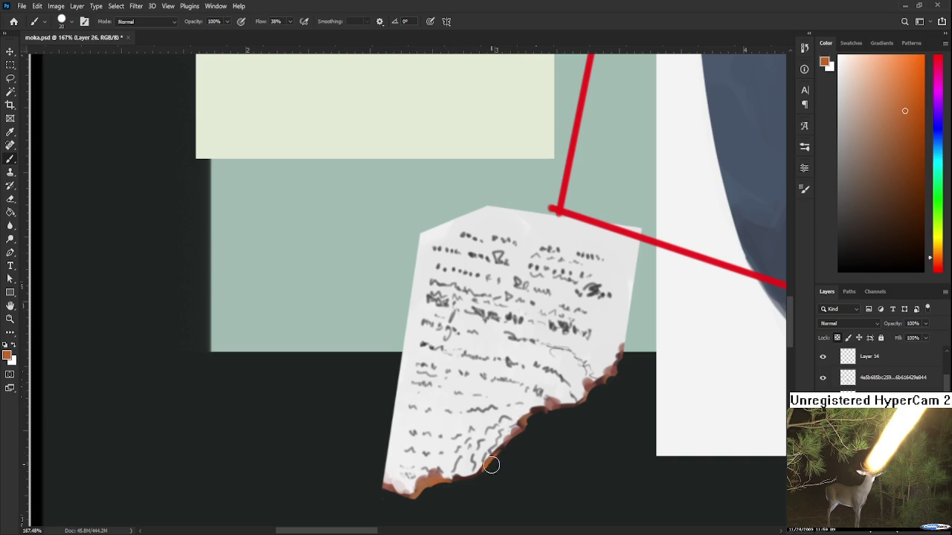
left_click_drag(565, 405, 622, 374)
- Darken the burnt edge with near-black and dark brown strokes
scroll(621, 373, "down", 5)
scroll(614, 385, "up", 2)
scroll(614, 384, "up", 2)
scroll(614, 384, "up", 2)
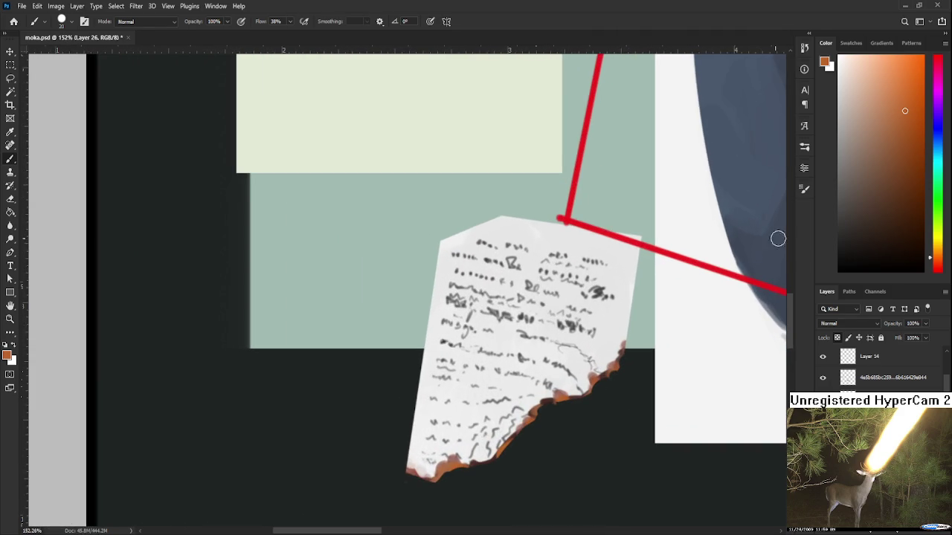
left_click_drag(846, 177, 852, 229)
mouse_move(478, 468)
left_mouse_down()
mouse_move(467, 454)
mouse_move(440, 480)
mouse_move(417, 480)
left_mouse_up()
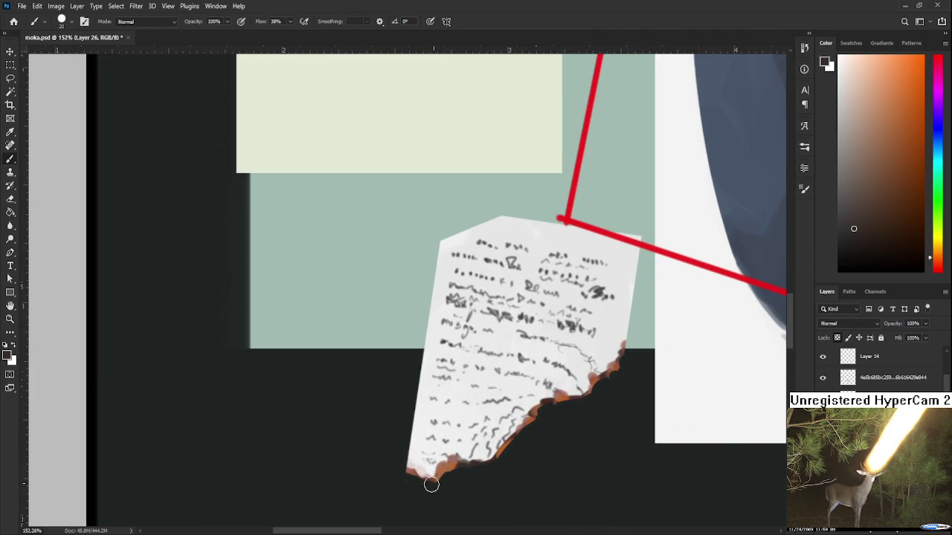
left_click_drag(534, 421, 618, 364)
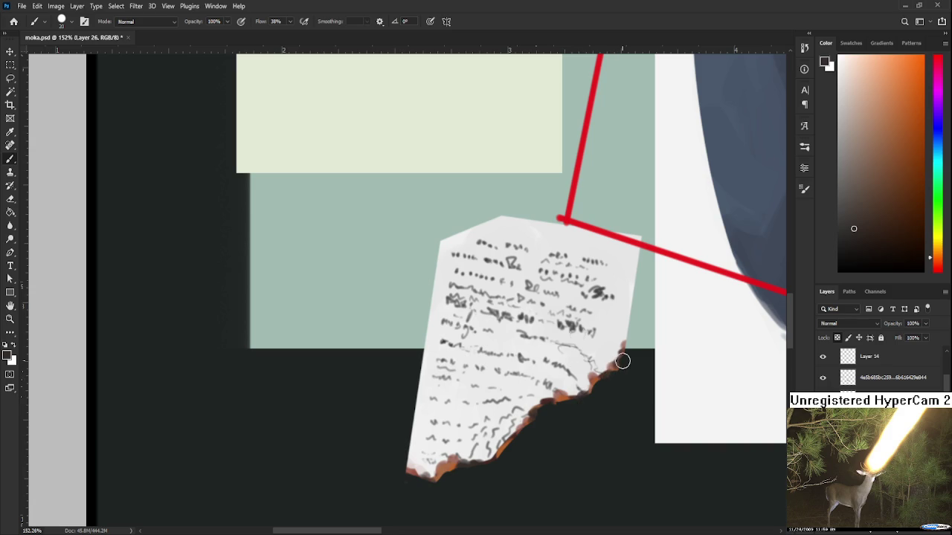
key("bracketright")
key("bracketright")
key("bracketright")
key("bracketright")
- Soften the corner tip to grey-white, add soft grey scorch shading and a dark smudge
left_click_drag(428, 465, 424, 467)
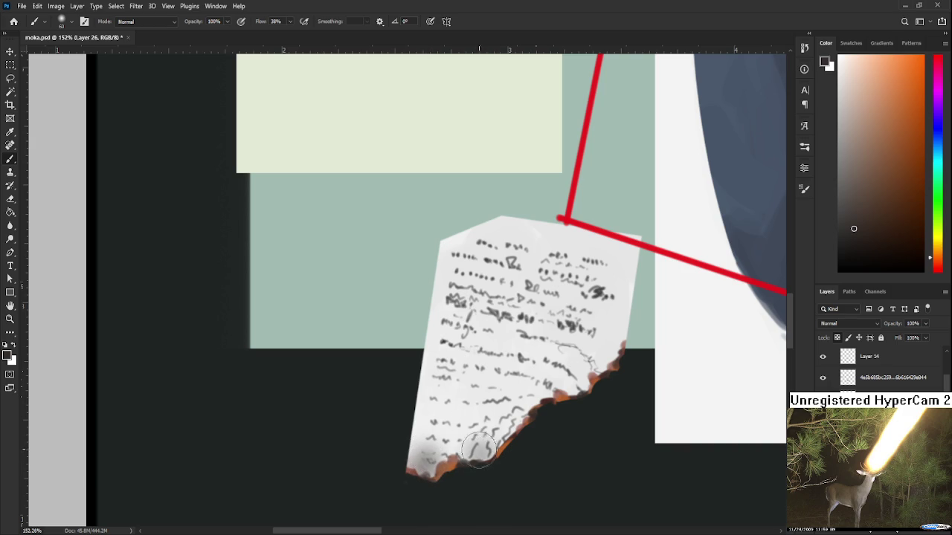
left_click_drag(539, 410, 616, 365)
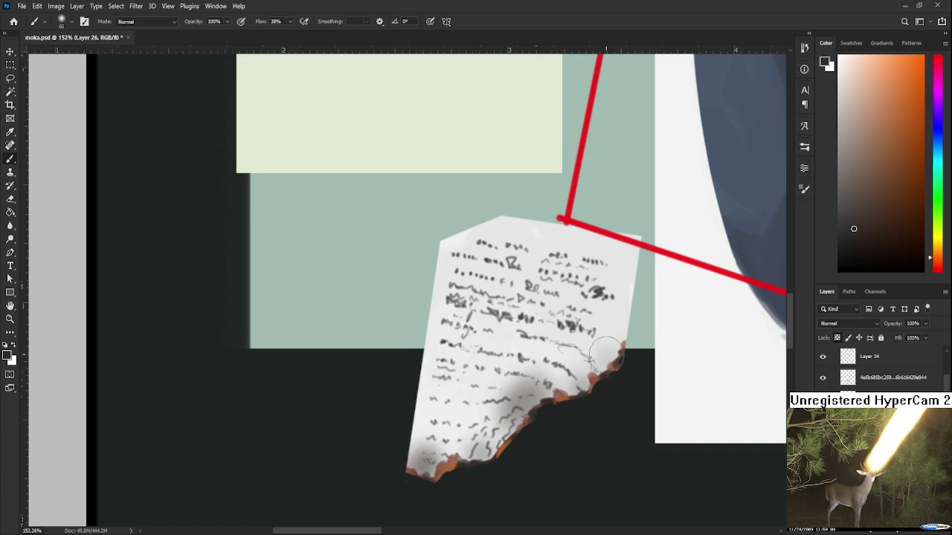
scroll(623, 384, "up", 2)
scroll(651, 353, "down", 3)
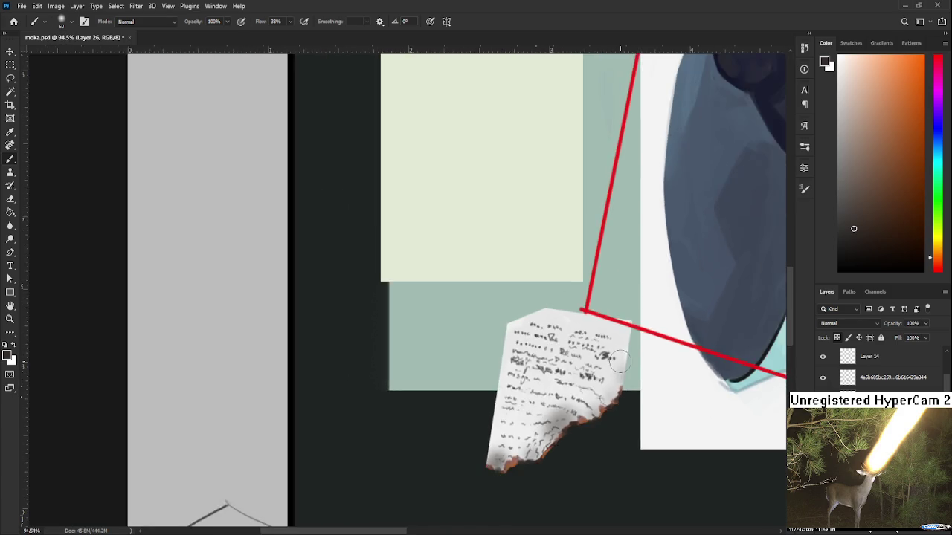
scroll(632, 357, "down", 2)
scroll(622, 364, "down", 2)
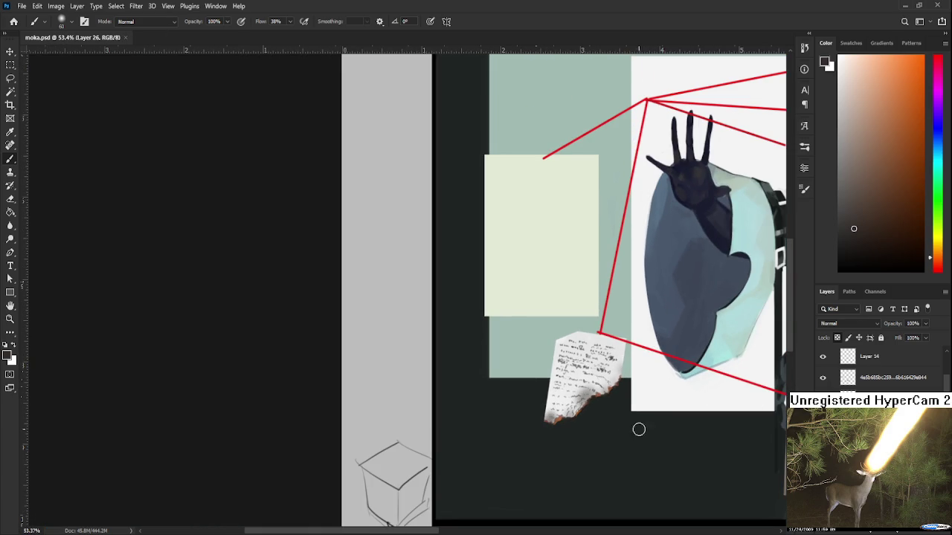
scroll(602, 431, "up", 1)
scroll(601, 428, "up", 2)
scroll(601, 424, "up", 2)
left_click(838, 248)
left_click_drag(570, 329, 585, 345)
- Try dark smudges and blobs on the burnt edge, undoing the unwanted ones
key("ctrl+z")
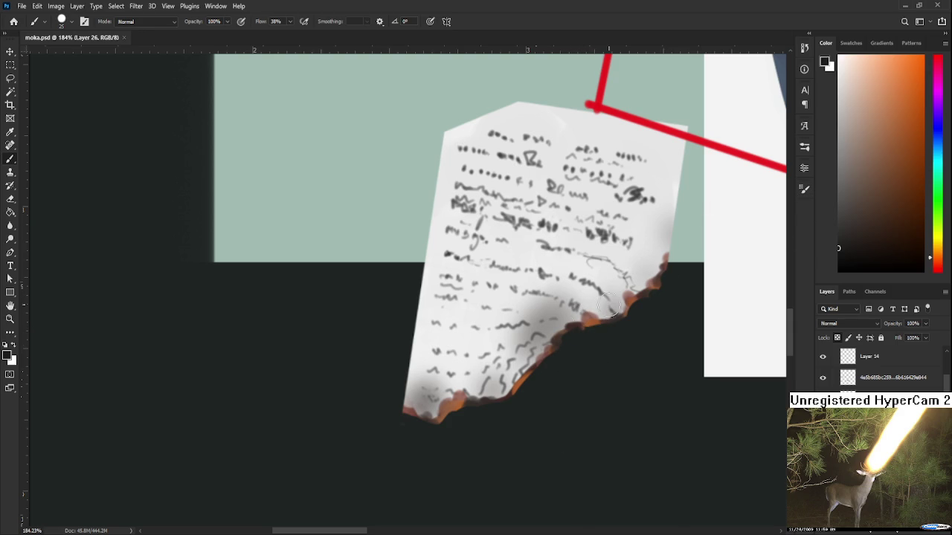
left_click_drag(565, 335, 577, 336)
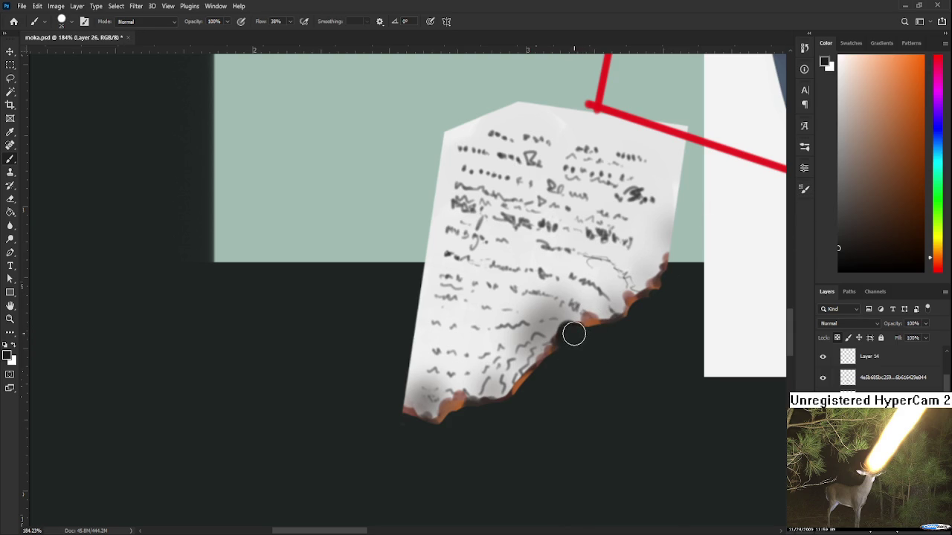
left_click_drag(579, 317, 576, 307)
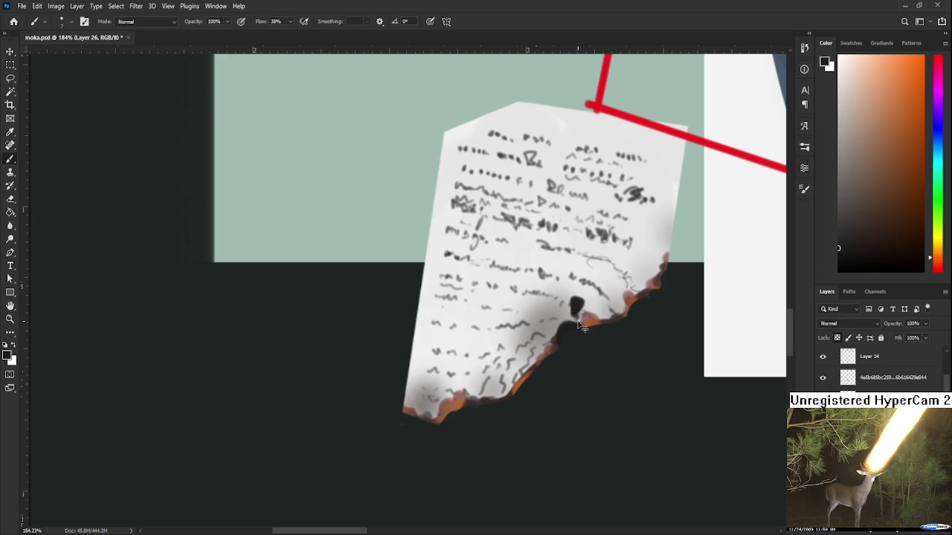
key("ctrl+z")
- Paint a dark burnt notch up the right edge and darken the lower-left corner
left_click_drag(572, 306, 572, 348)
left_click_drag(615, 312, 617, 292)
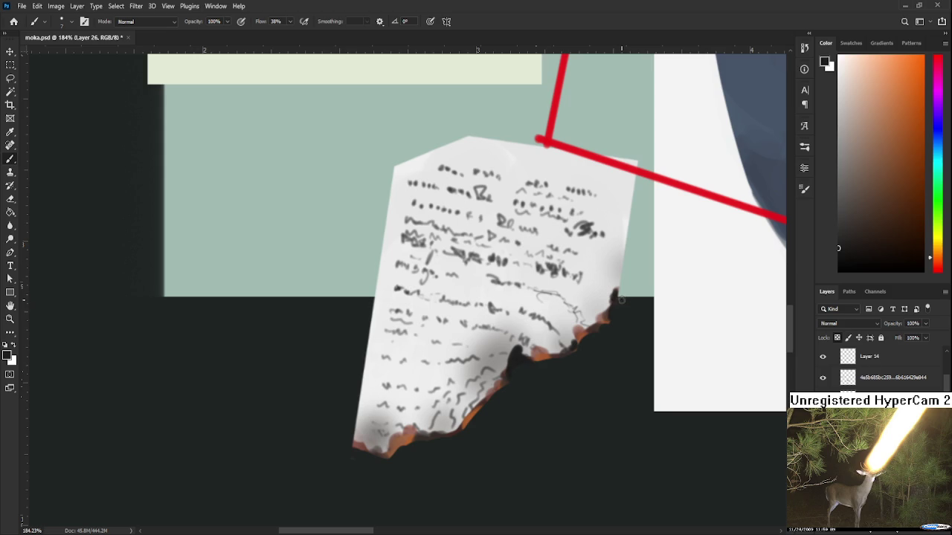
left_click_drag(612, 306, 607, 314)
left_click_drag(365, 429, 355, 425)
scroll(356, 416, "down", 3)
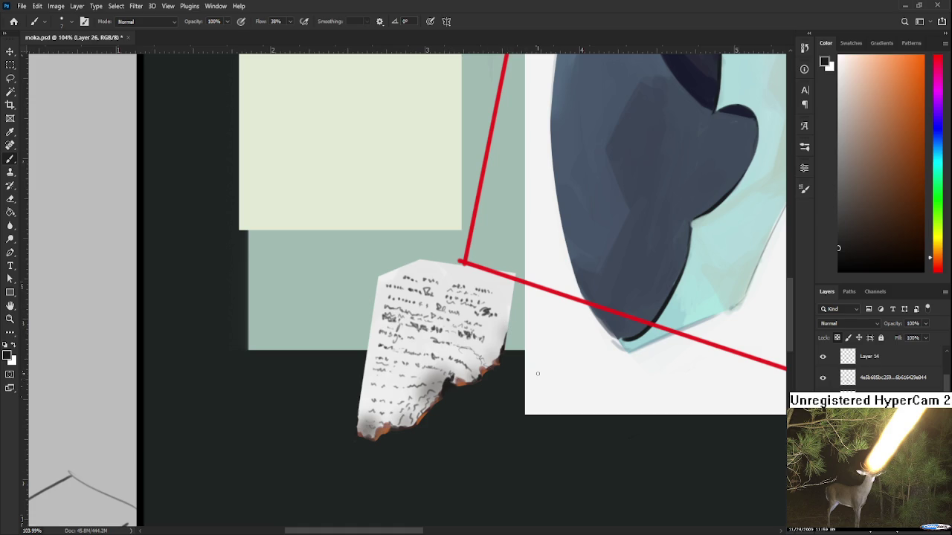
scroll(538, 374, "down", 1)
- Dab dark reddish-brown singe flecks on the lower-left burnt edge, sampling orange-brown and grey
scroll(538, 373, "down", 1)
scroll(537, 374, "down", 1)
scroll(538, 373, "down", 1)
scroll(535, 407, "up", 5)
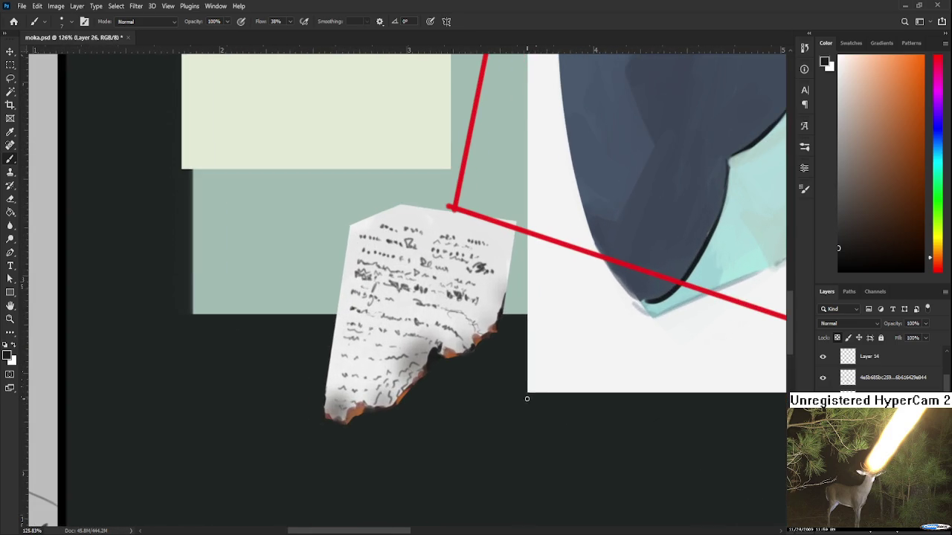
left_click(918, 199)
left_click(421, 361)
left_click_drag(435, 354, 430, 357)
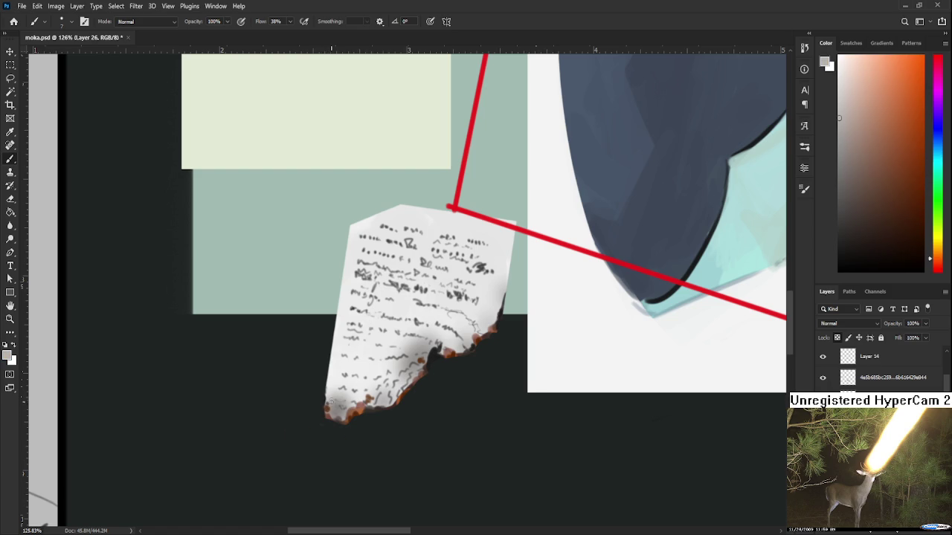
left_click(353, 408, "alt")
left_click(334, 392, "alt")
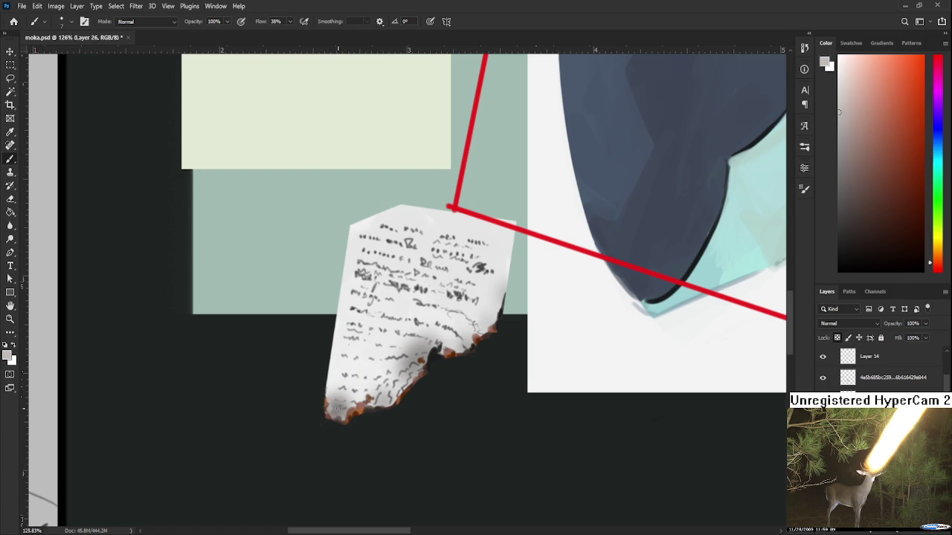
scroll(338, 408, "down", 2)
- Bring the paper note into view and restore its burnt diagonal-tear version
scroll(349, 405, "down", 2)
scroll(364, 401, "down", 2)
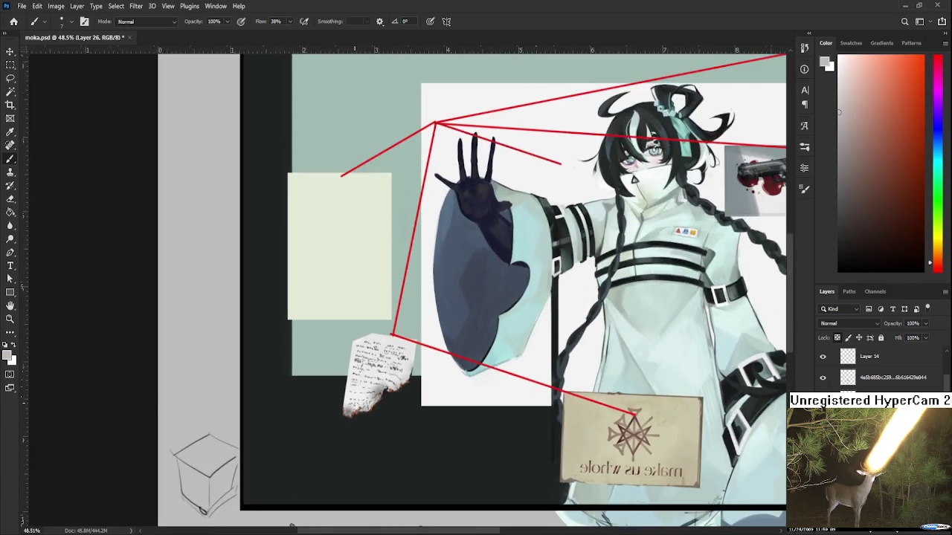
scroll(379, 397, "down", 2)
scroll(382, 397, "down", 1)
scroll(382, 397, "up", 1)
scroll(382, 397, "left", 2)
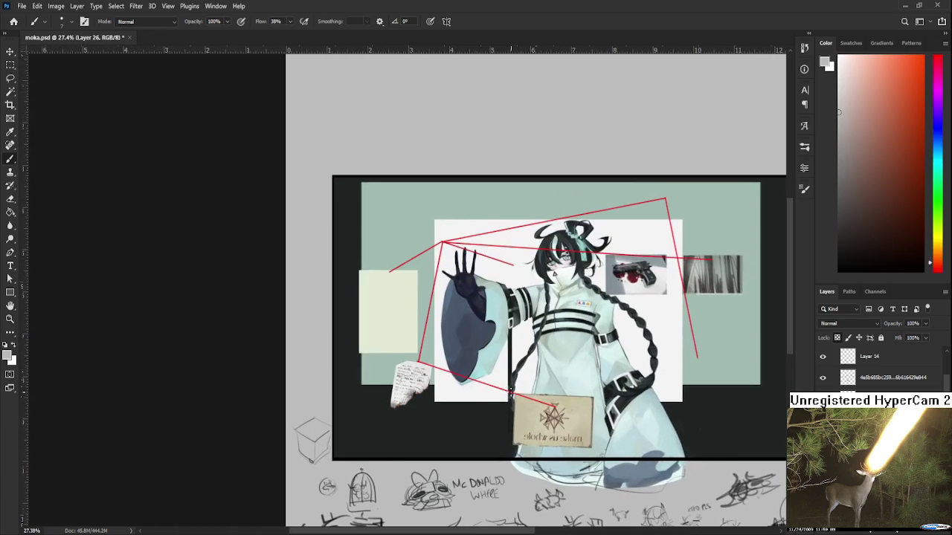
scroll(382, 397, "up", 1)
scroll(402, 400, "up", 1)
scroll(410, 401, "up", 1)
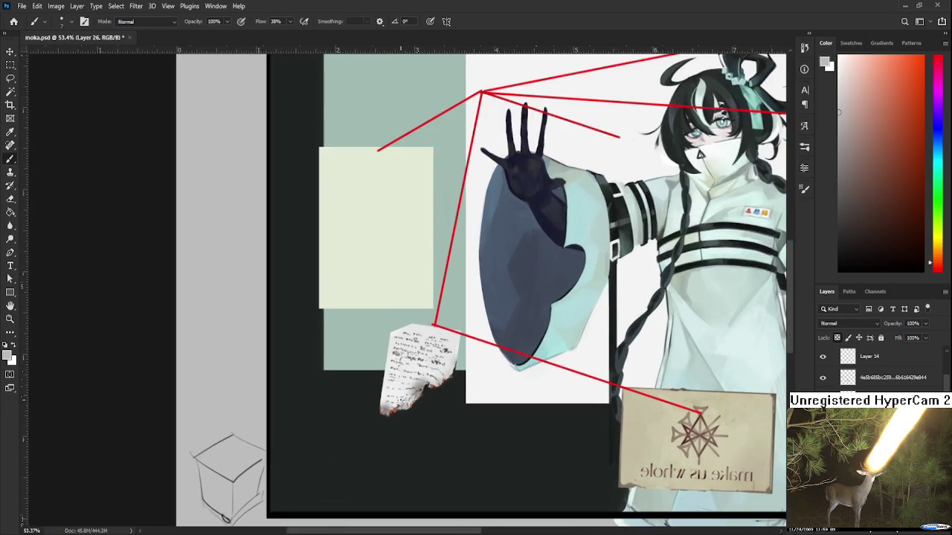
scroll(410, 402, "up", 1)
scroll(410, 401, "up", 1)
scroll(409, 401, "up", 1)
left_click_drag(454, 411, 465, 449)
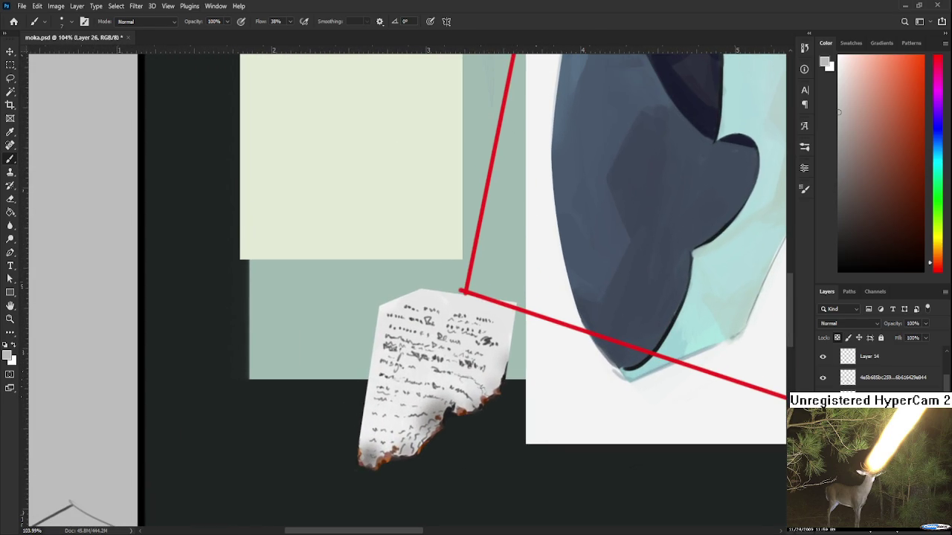
key("ctrl+z")
- Compare the note against its earlier version, then return to the torn one
scroll(521, 441, "down", 1)
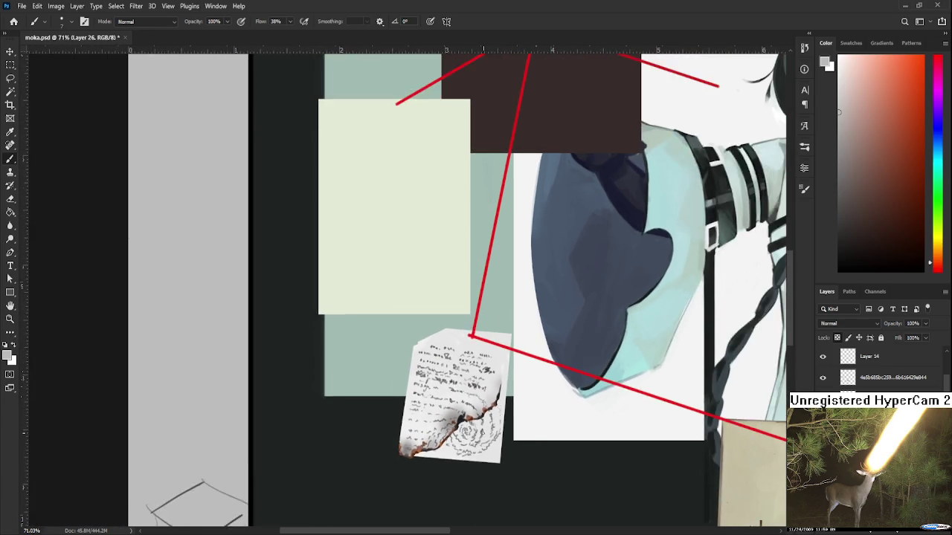
scroll(513, 441, "down", 1)
scroll(498, 437, "down", 1)
scroll(487, 435, "down", 1)
scroll(433, 407, "up", 1)
scroll(433, 406, "up", 1)
scroll(433, 406, "up", 1)
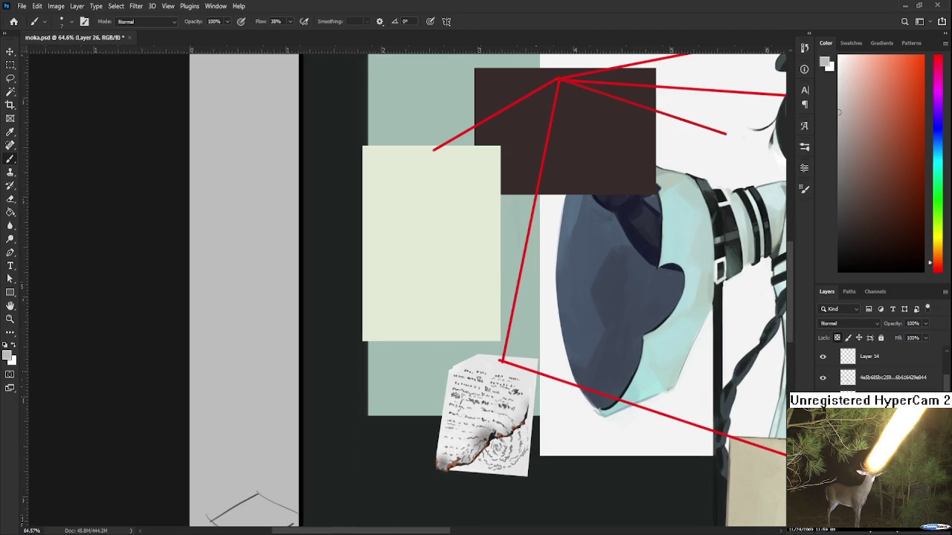
key("ctrl+z")
key("ctrl+shift+z")
- Nudge the torn note slightly up and right, then return to the brush
key("ctrl+t")
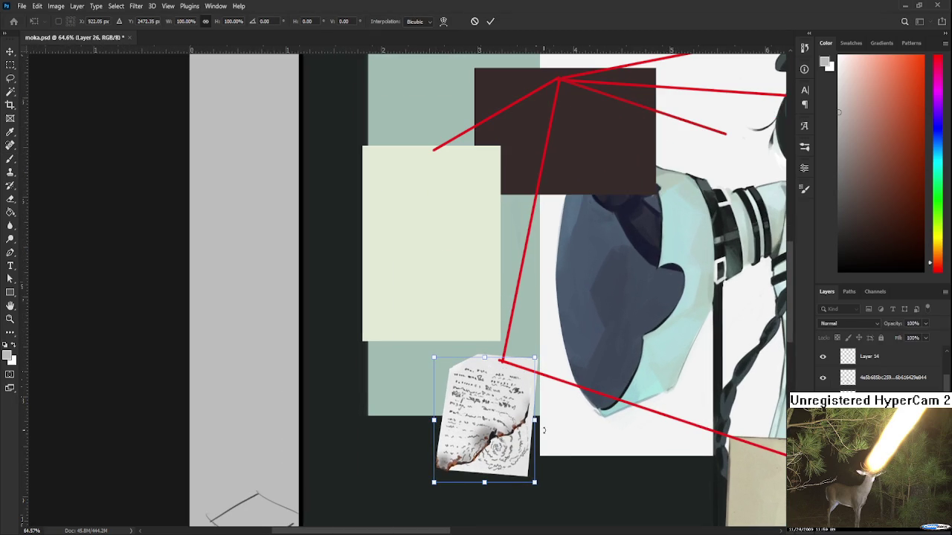
left_click_drag(543, 430, 563, 444)
key("Return")
key("b")
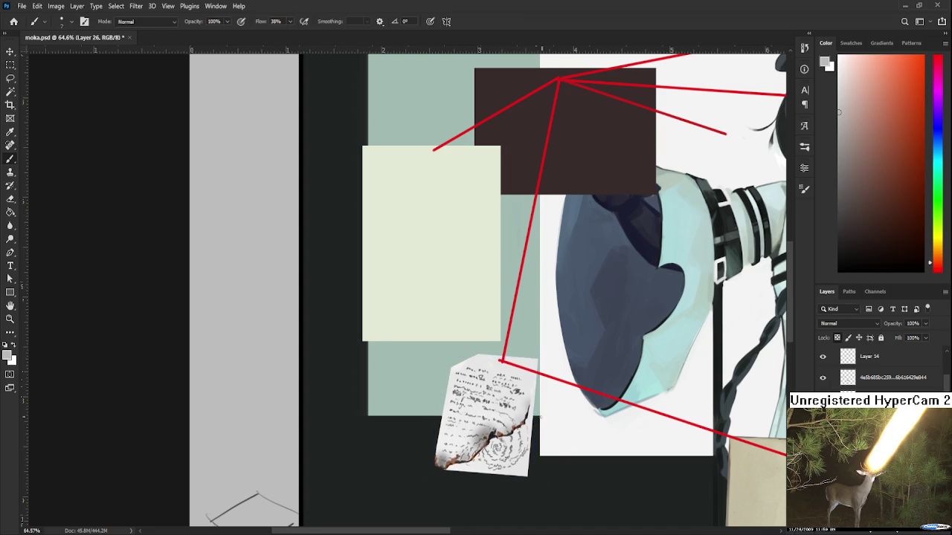
scroll(484, 365, "up", 3)
scroll(484, 365, "up", 3)
scroll(484, 365, "up", 1)
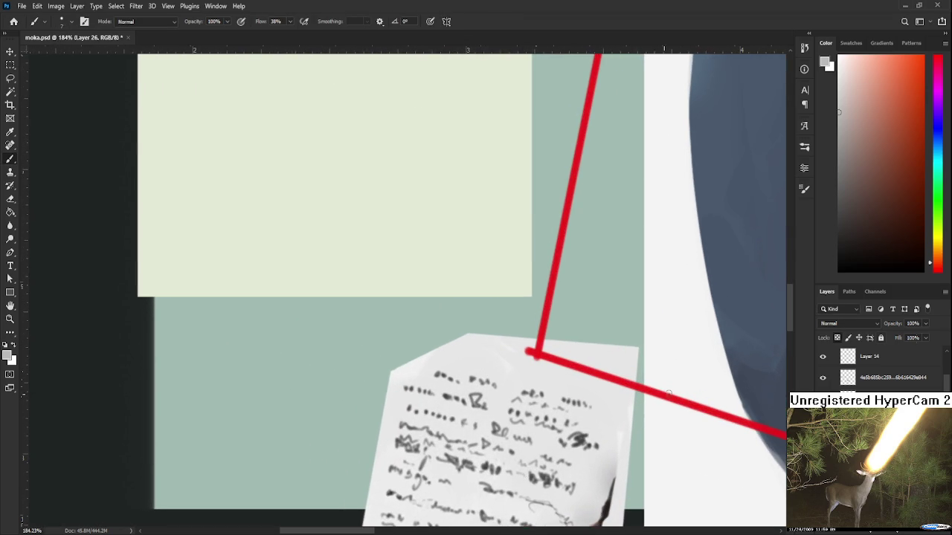
- Pick dark grey and sketch a hooked paperclip on the note's upper-left corner
left_click_drag(912, 225, 909, 197)
left_click(934, 266)
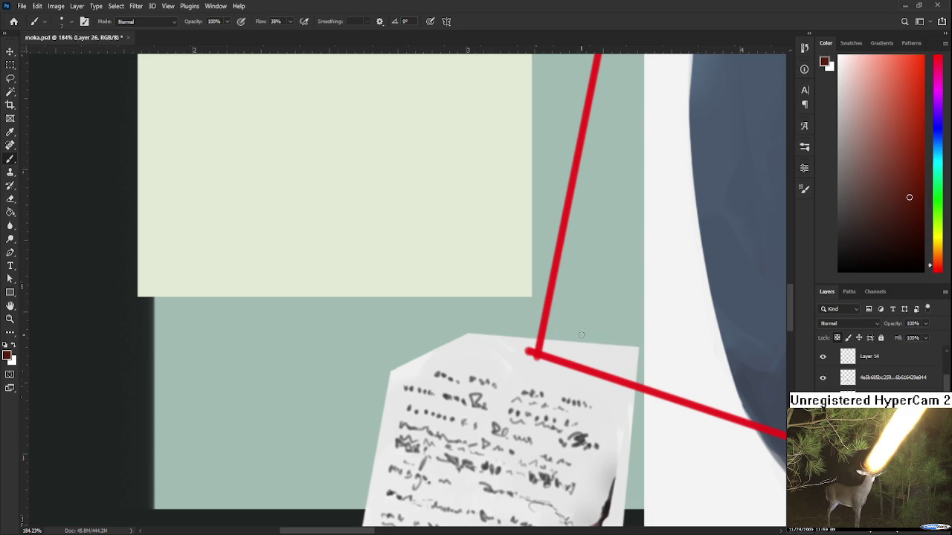
left_click(838, 211)
left_click_drag(435, 354, 453, 388)
key("ctrl+z")
mouse_move(424, 347)
left_mouse_down()
mouse_move(440, 376)
mouse_move(438, 345)
mouse_move(446, 365)
left_mouse_up()
key("ctrl+z")
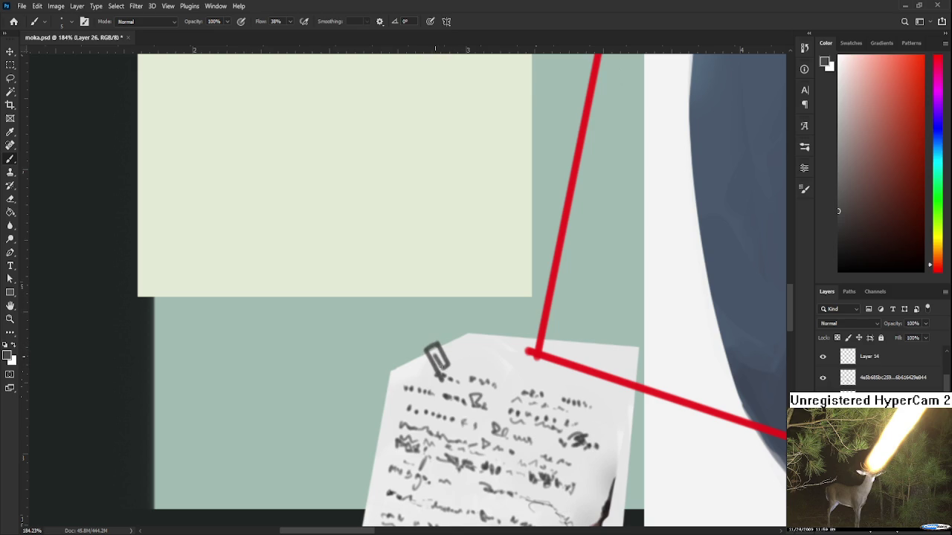
- Fill the paperclip loop with the paper's sampled light grey
left_click(493, 346, "alt")
left_click_drag(440, 350, 442, 358)
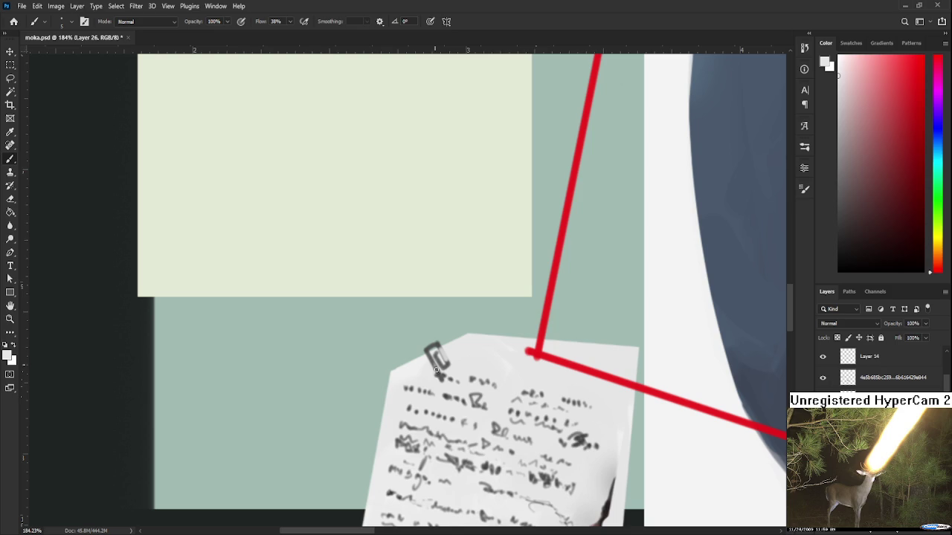
left_click_drag(443, 362, 444, 370)
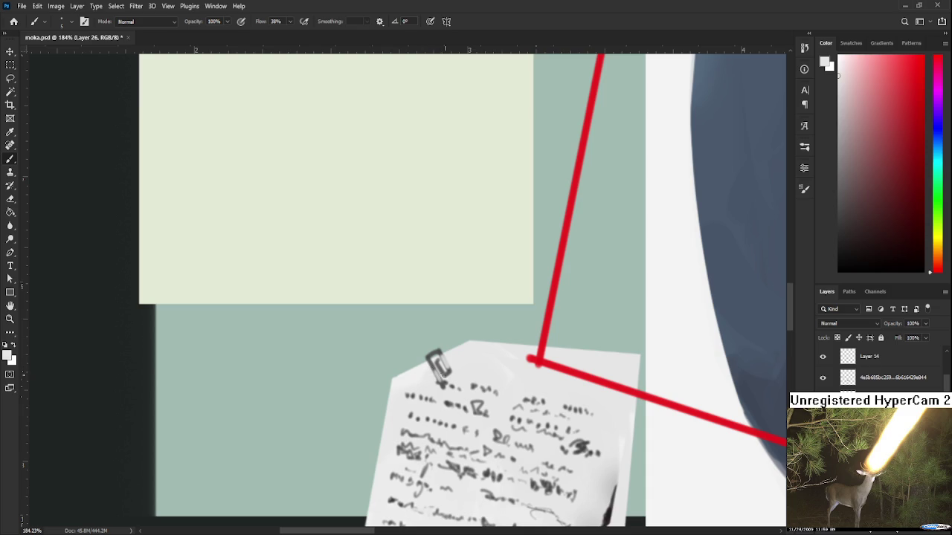
scroll(467, 389, "down", 2)
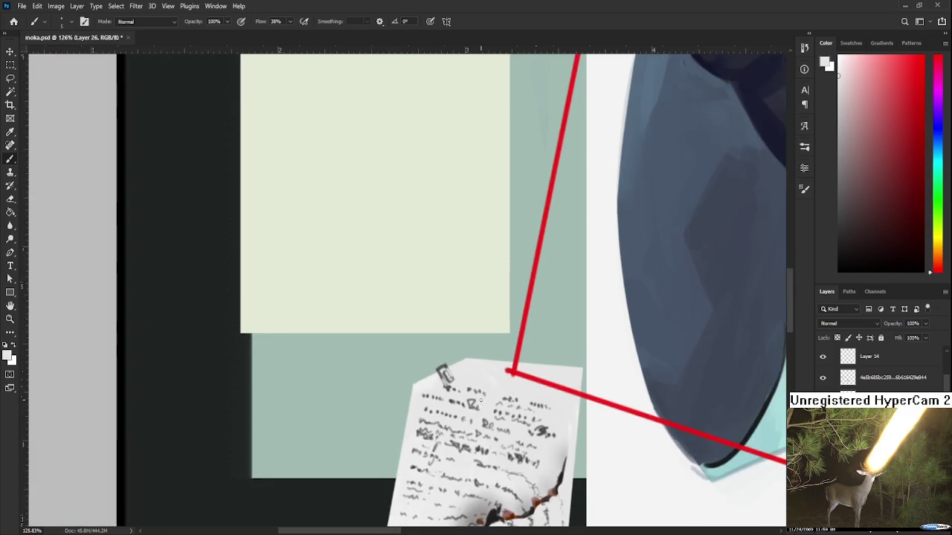
scroll(467, 390, "down", 2)
scroll(467, 390, "down", 1)
left_click_drag(532, 364, 532, 394)
scroll(531, 394, "down", 2)
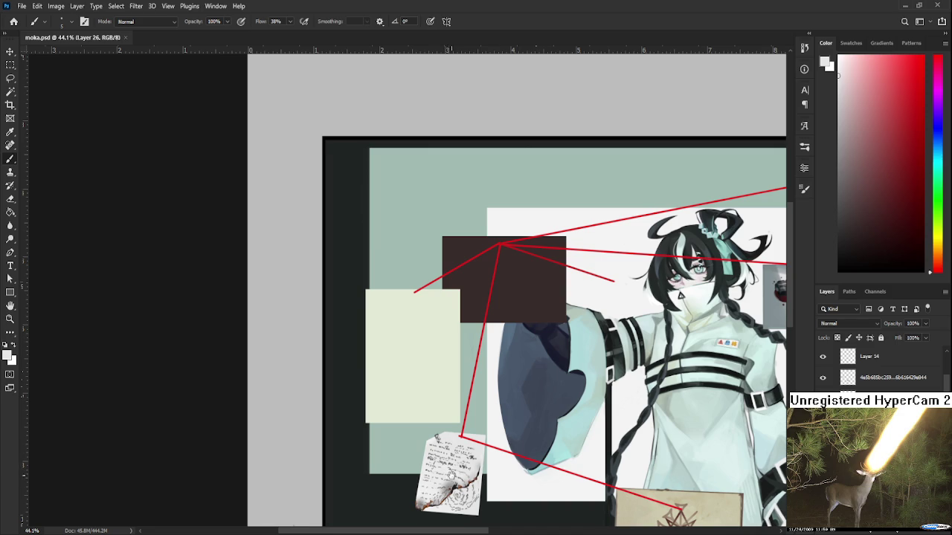
left_click_drag(448, 466, 441, 410)
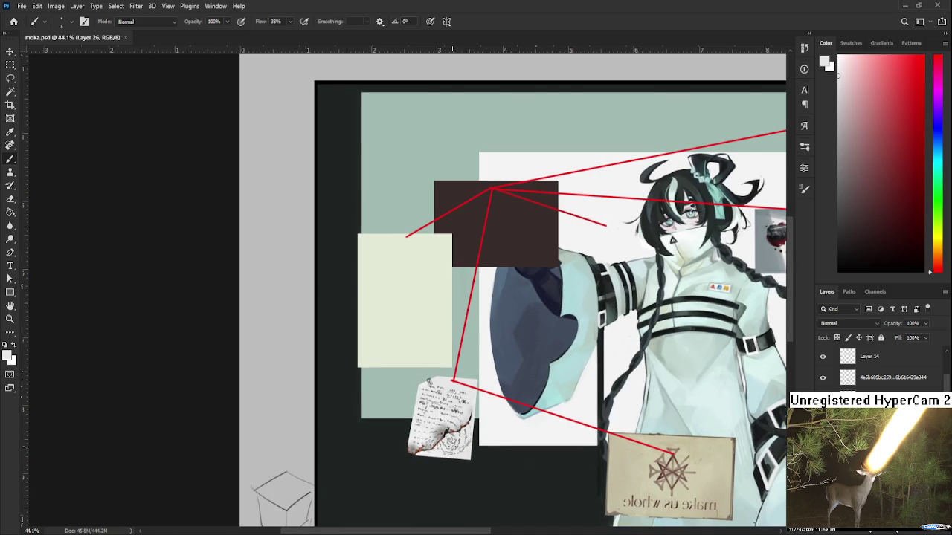
left_click_drag(451, 444, 502, 430)
scroll(502, 429, "down", 1)
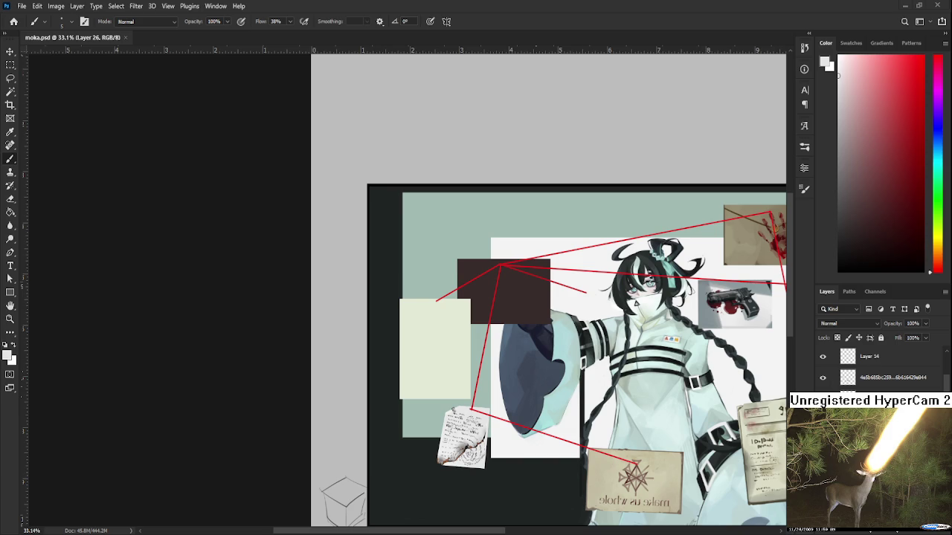
scroll(669, 392, "down", 3)
scroll(669, 391, "down", 3)
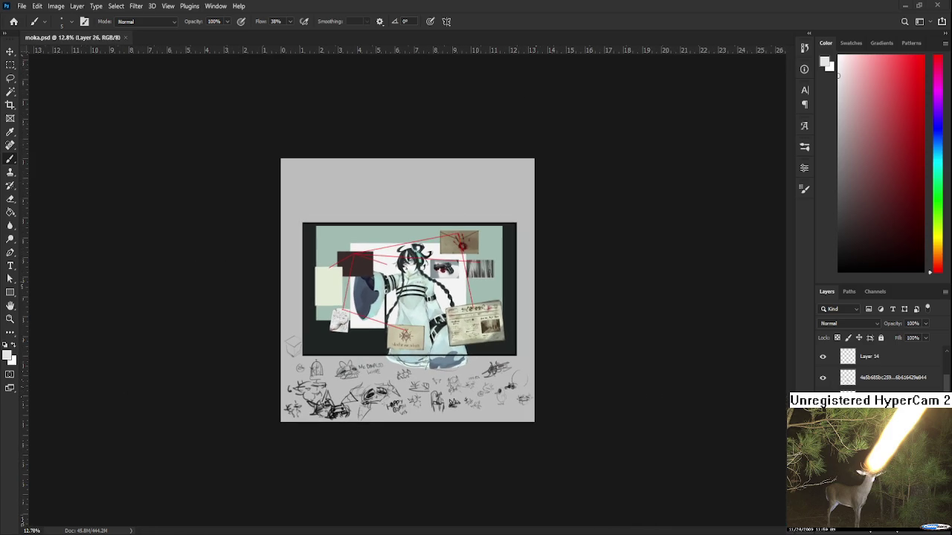
scroll(407, 290, "up", 2)
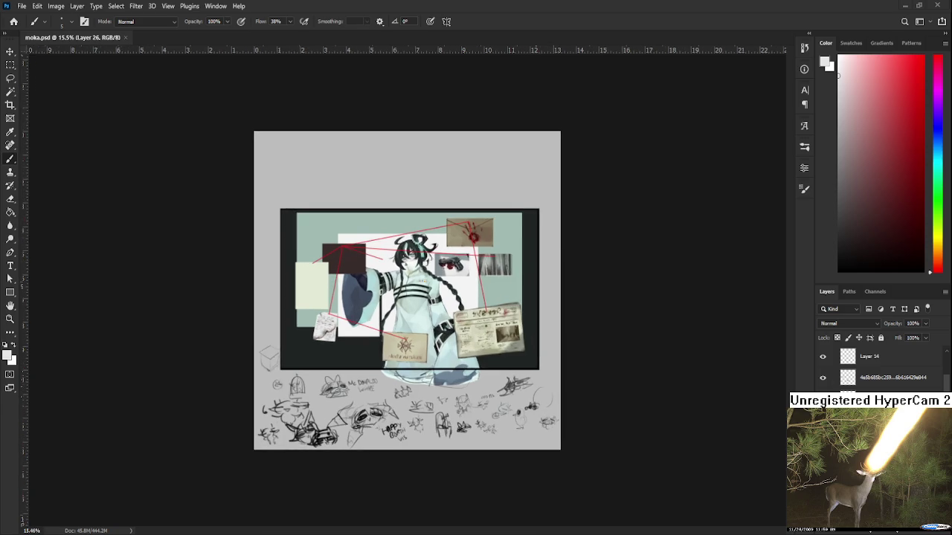
scroll(408, 290, "up", 2)
scroll(388, 198, "up", 2)
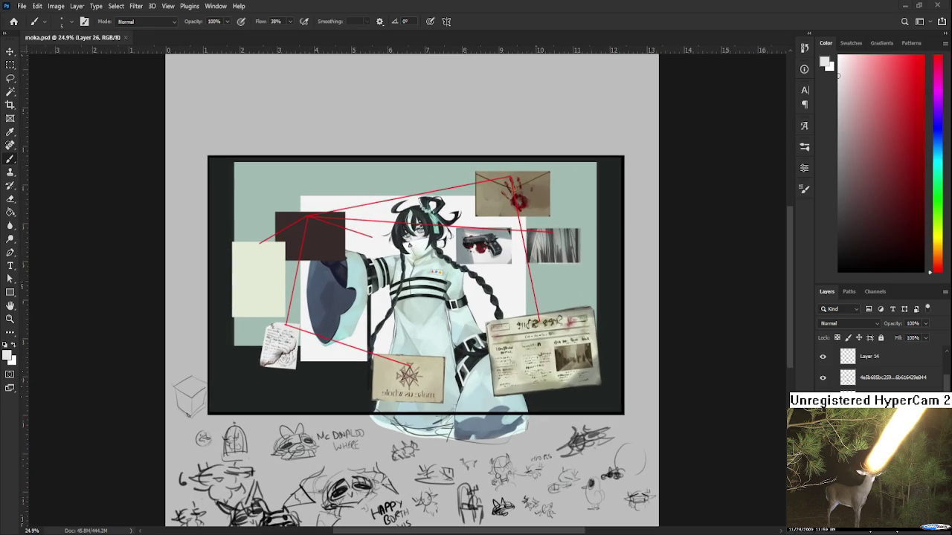
scroll(268, 372, "up", 2)
scroll(271, 342, "up", 1)
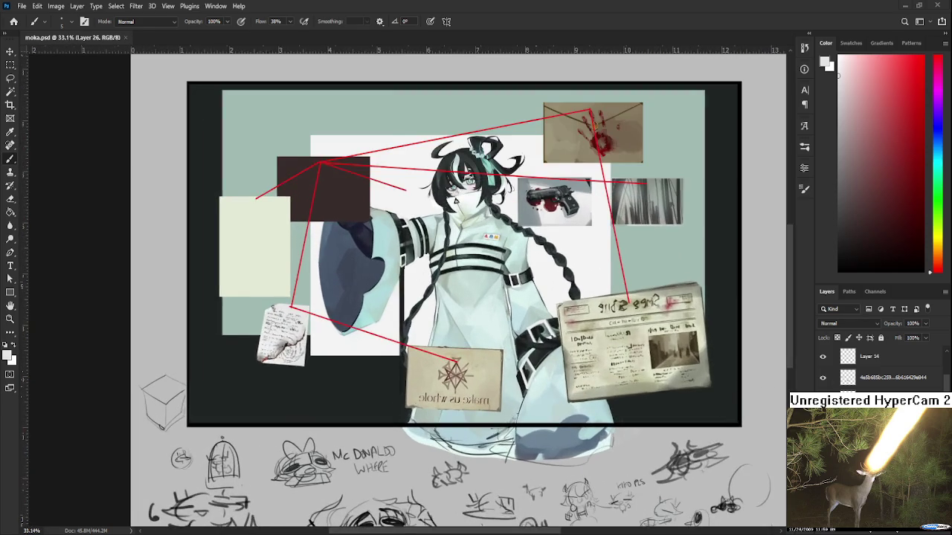
scroll(386, 307, "down", 1)
scroll(385, 307, "down", 2)
scroll(323, 340, "up", 2)
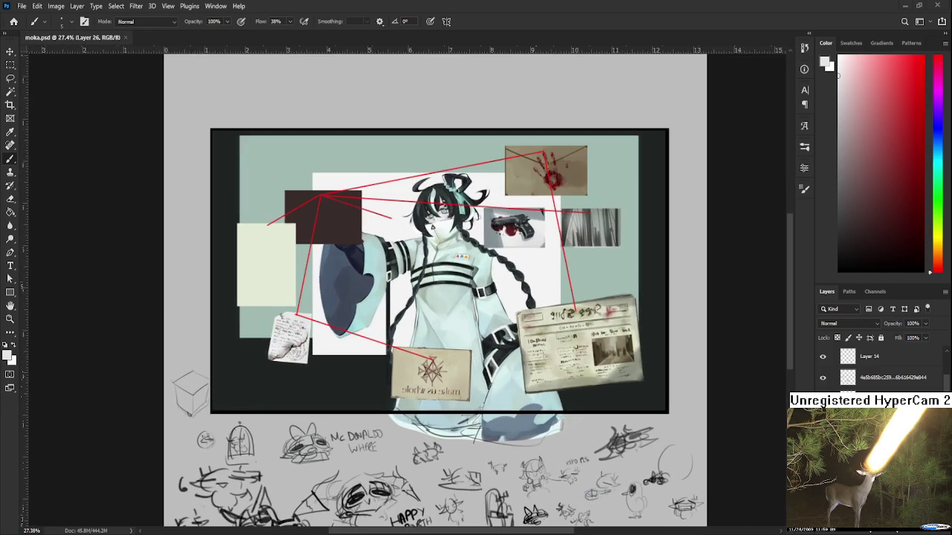
scroll(265, 368, "up", 2)
scroll(264, 368, "up", 2)
scroll(265, 368, "up", 2)
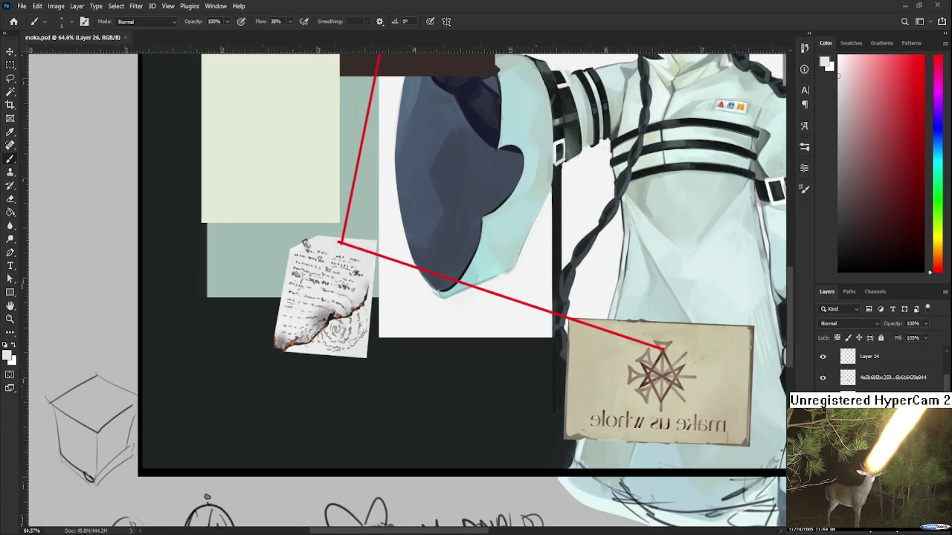
- Sample a colour from the burnt note and add a new empty layer
scroll(304, 243, "up", 1)
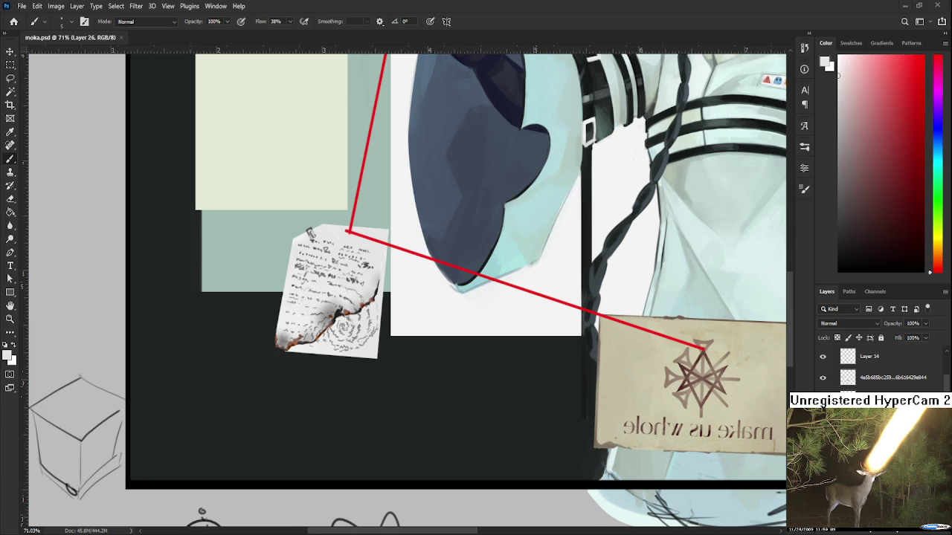
scroll(464, 307, "up", 2)
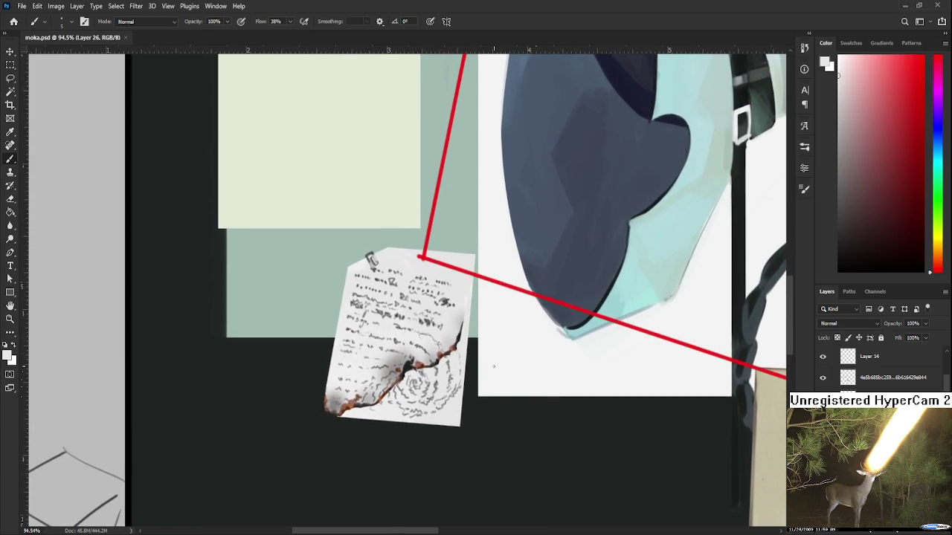
scroll(491, 363, "down", 2)
scroll(487, 349, "up", 1)
scroll(486, 338, "up", 1)
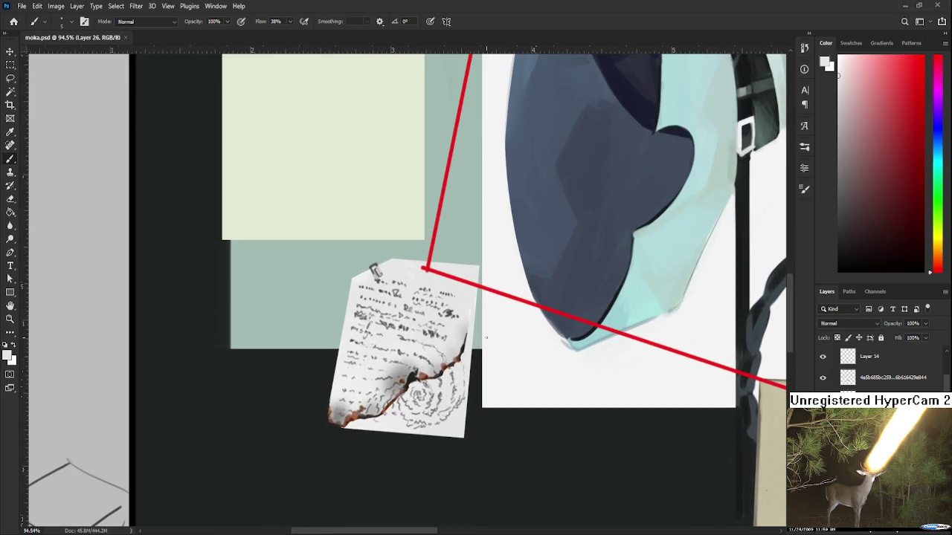
left_click(455, 339, "alt")
key("alt+bracketleft")
key("alt+bracketleft")
left_click(920, 532)
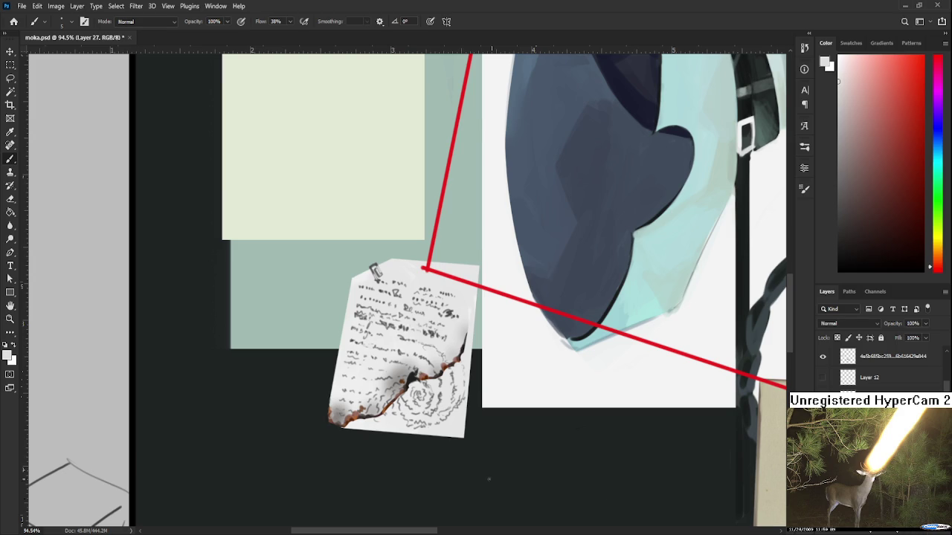
- Marquee a rectangle below the burnt note, trimming its top and right edges
scroll(442, 443, "down", 2)
key("m")
left_click_drag(297, 220, 518, 473)
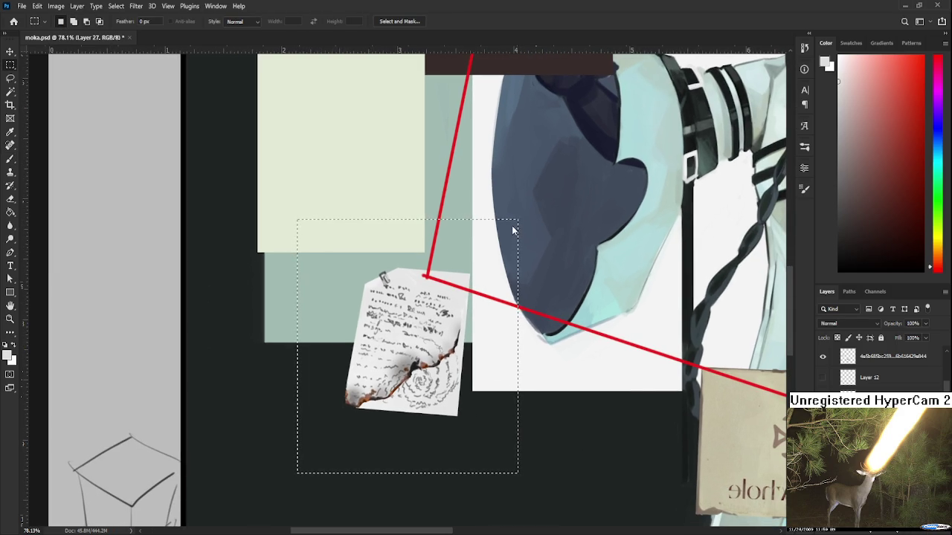
key("ctrl+d")
mouse_move(367, 322)
left_mouse_down()
mouse_move(463, 456)
mouse_move(401, 448)
left_mouse_up()
key("ctrl+d")
left_click_drag(327, 315, 462, 421)
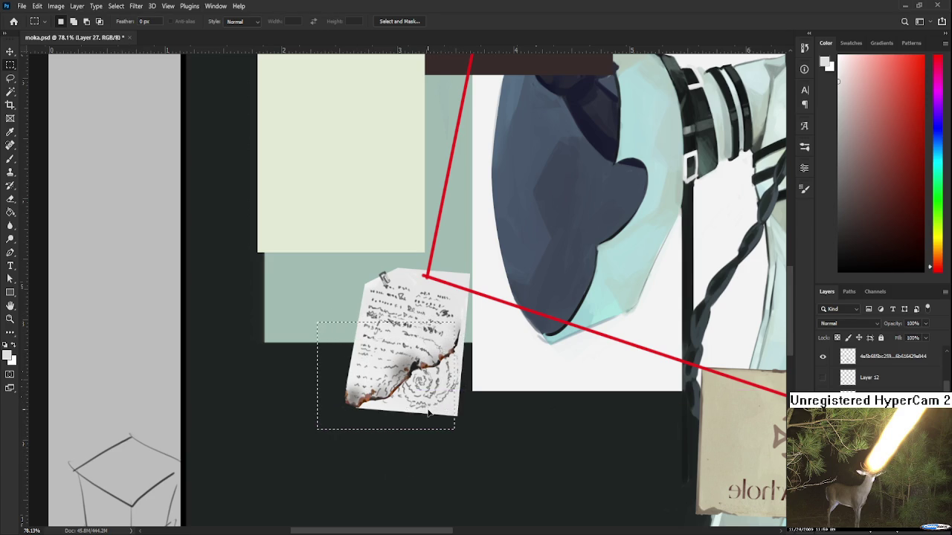
left_click_drag(443, 410, 428, 415)
left_click_drag(286, 305, 455, 339)
left_click_drag(452, 435, 433, 325)
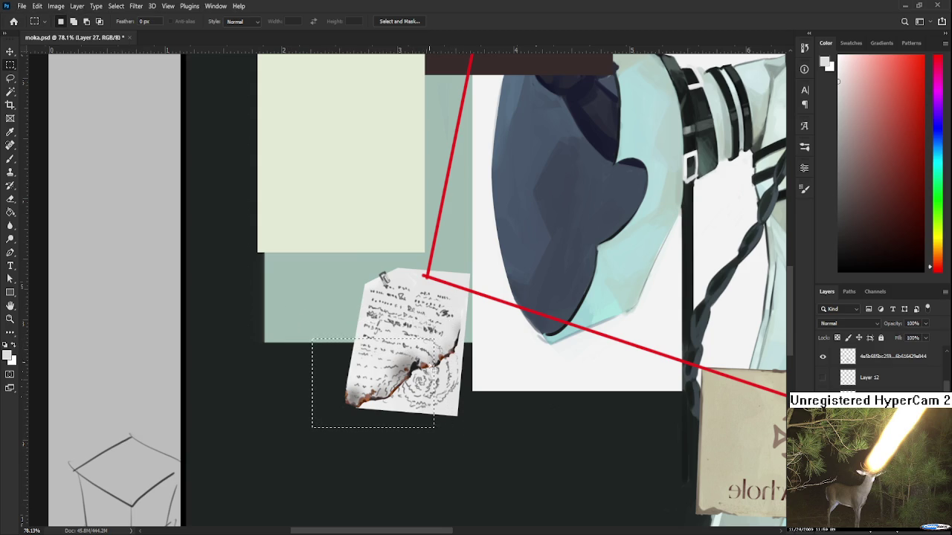
- Paint the selected rectangle light grey and drop the selection
key("b")
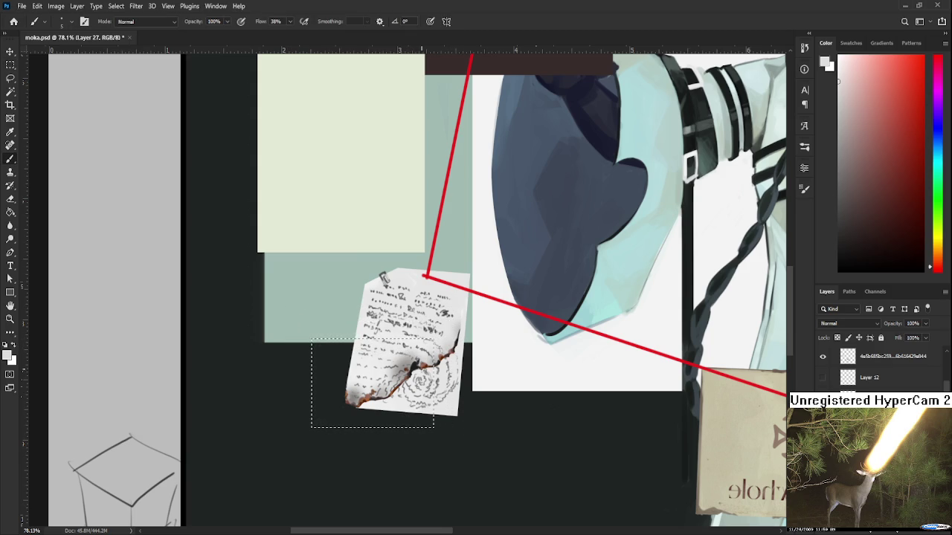
left_click(463, 329, "alt")
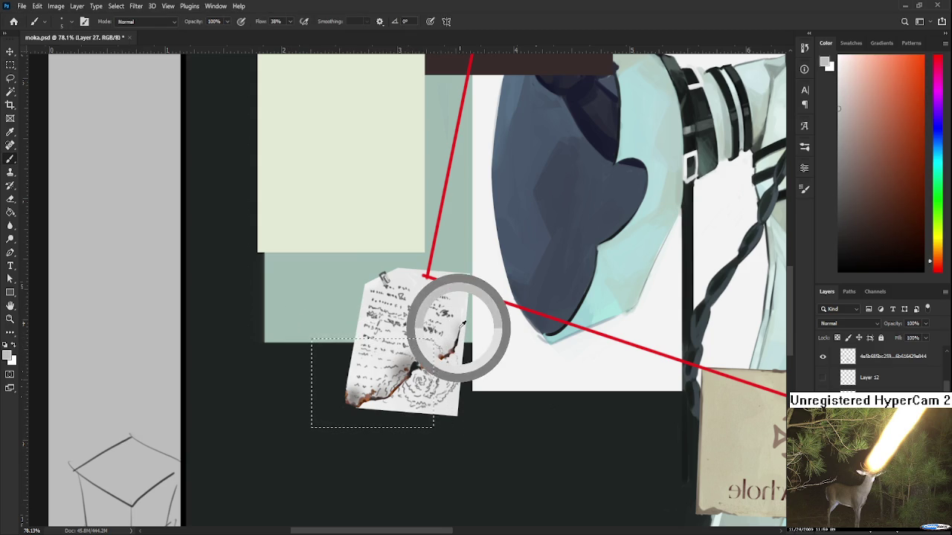
left_click_drag(394, 393, 399, 423)
scroll(399, 424, "down", 1)
scroll(399, 429, "up", 1)
key("l")
key("ctrl+d")
- Sample a light yellow paper tone and frame the burnt note and grey paper
scroll(410, 450, "down", 3)
scroll(418, 455, "up", 3)
scroll(418, 455, "up", 2)
key("b")
left_click(308, 365, "alt")
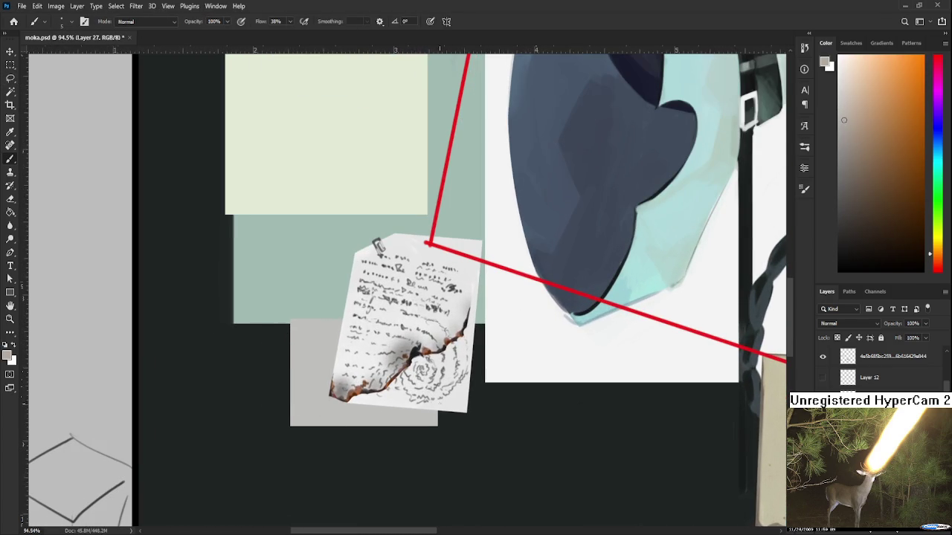
left_click_drag(476, 437, 420, 468)
left_click(739, 405, "alt")
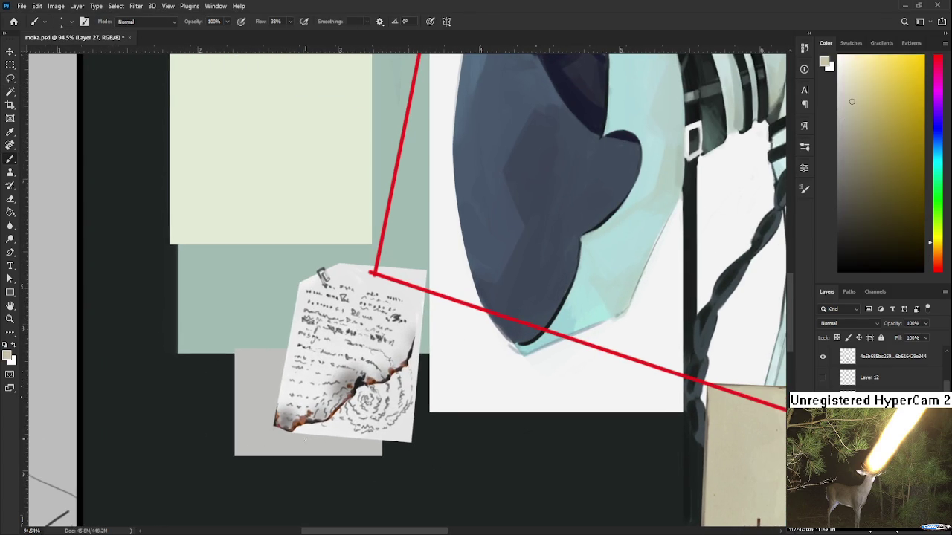
scroll(329, 472, "down", 2)
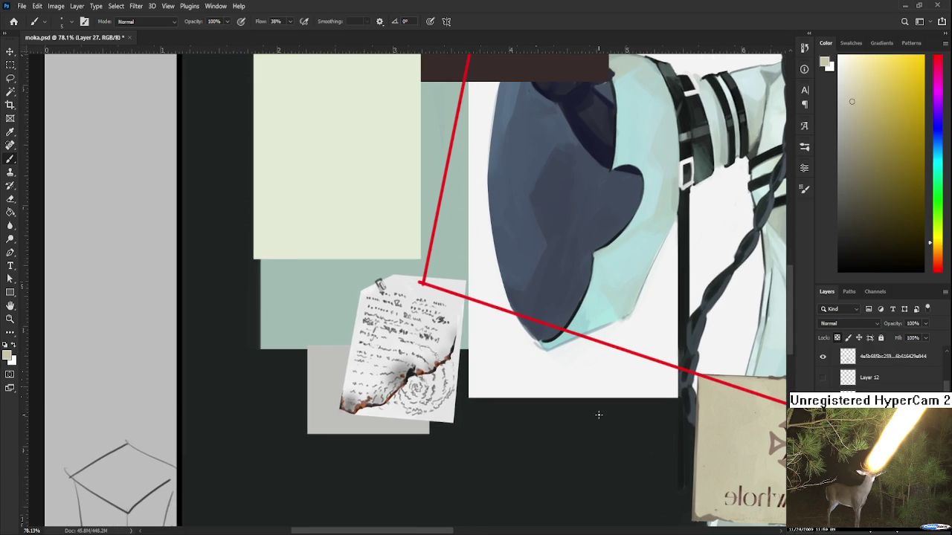
left_click_drag(523, 446, 581, 422)
- Dab grey and warm burnt-note tones across the grey rectangle
left_click(421, 426, "alt")
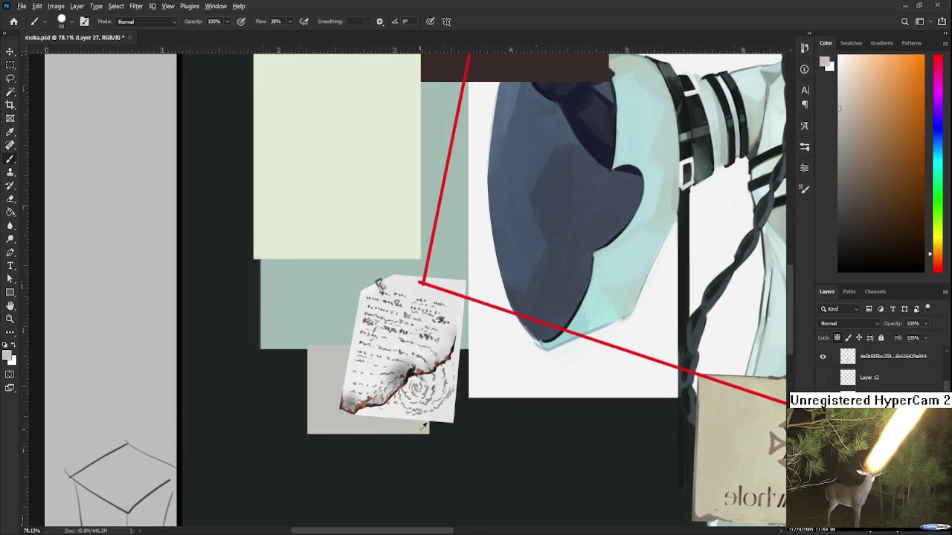
left_click(368, 426, "alt")
left_click(416, 422, "alt")
left_click(362, 423, "alt")
left_click(405, 426, "alt")
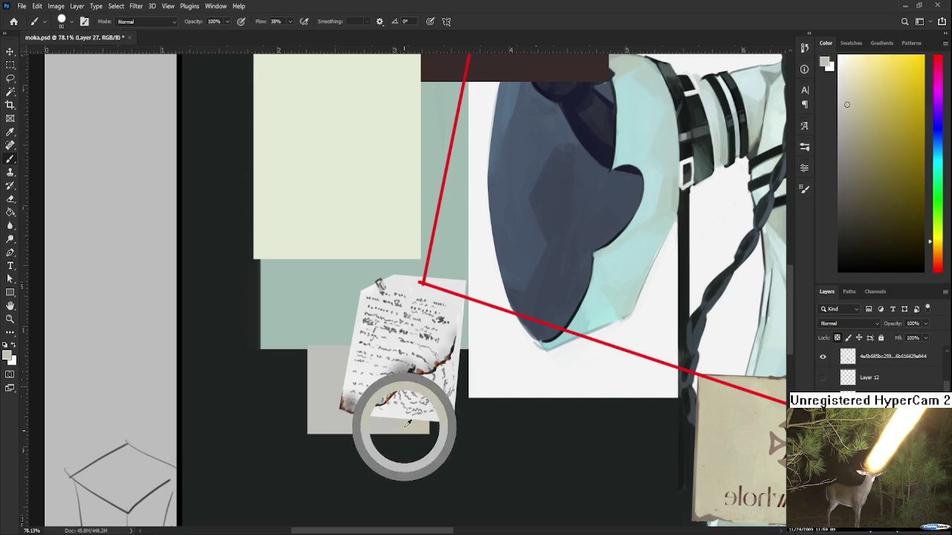
left_click(356, 425, "alt")
left_click(407, 425, "alt")
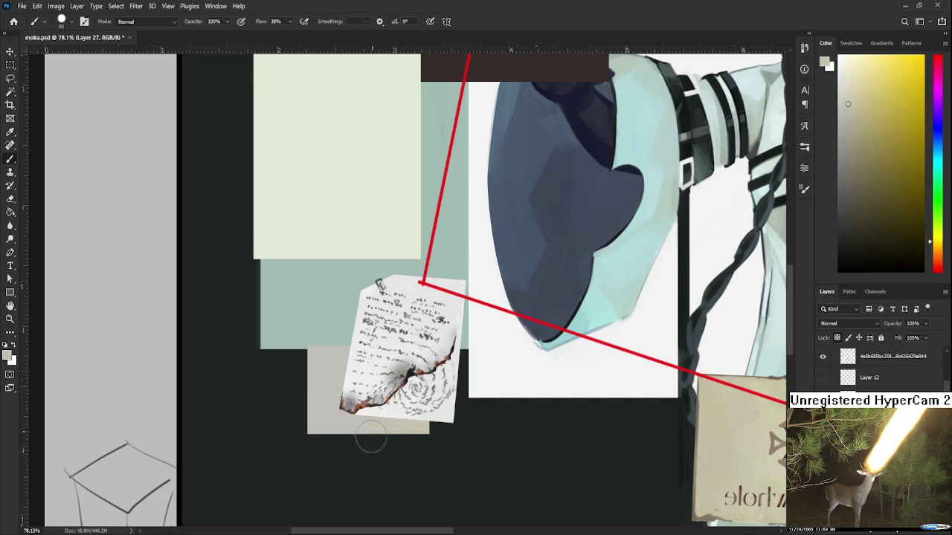
left_click(327, 420, "alt")
left_click(338, 428, "alt")
- Work orange, yellow and torn-edge tones into the paper, then pick near-black
left_click(323, 402, "alt")
left_click(330, 420, "alt")
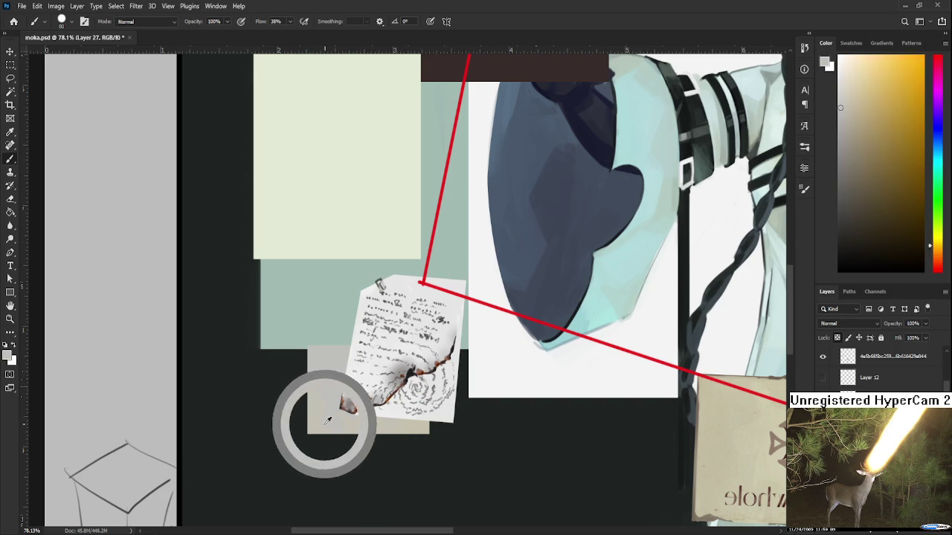
left_click(328, 377, "alt")
left_click(329, 409, "alt")
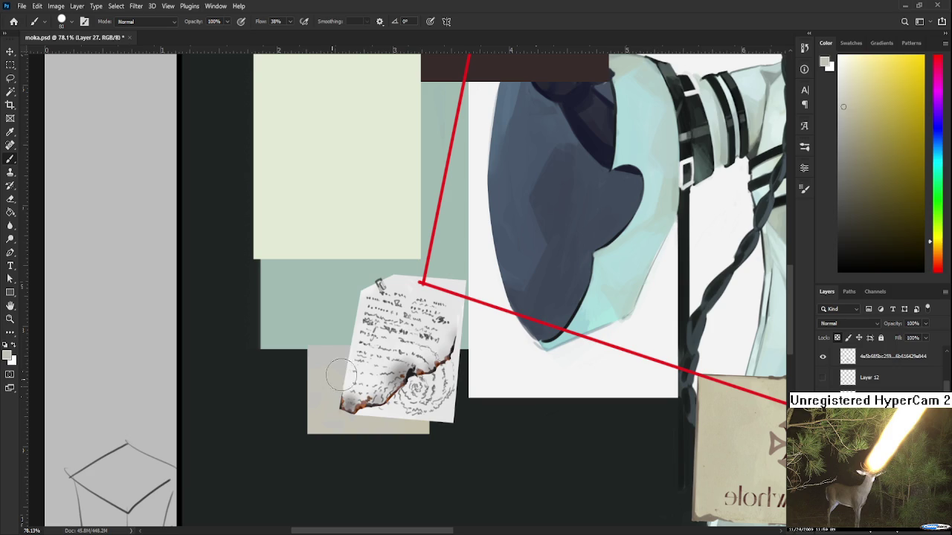
left_click(333, 348, "alt")
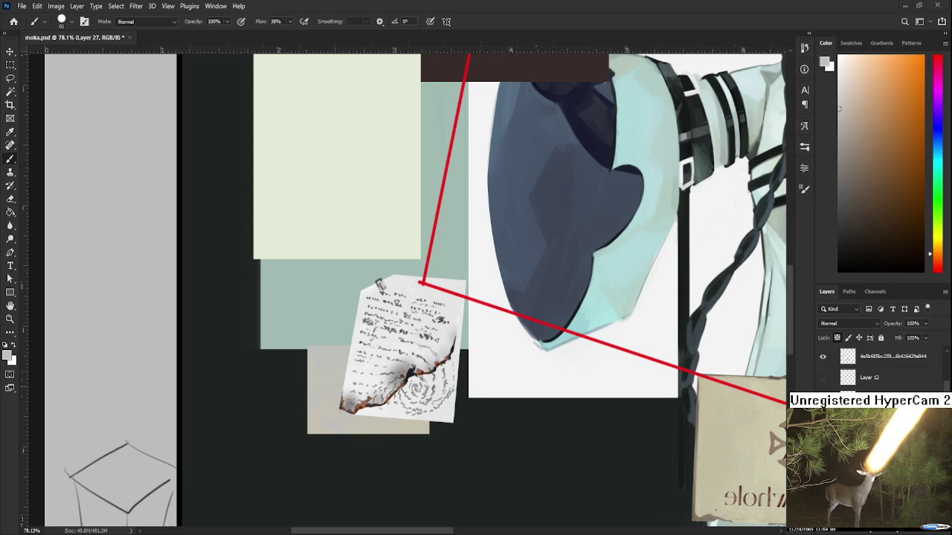
left_click_drag(422, 403, 470, 392)
left_click(374, 365, "alt")
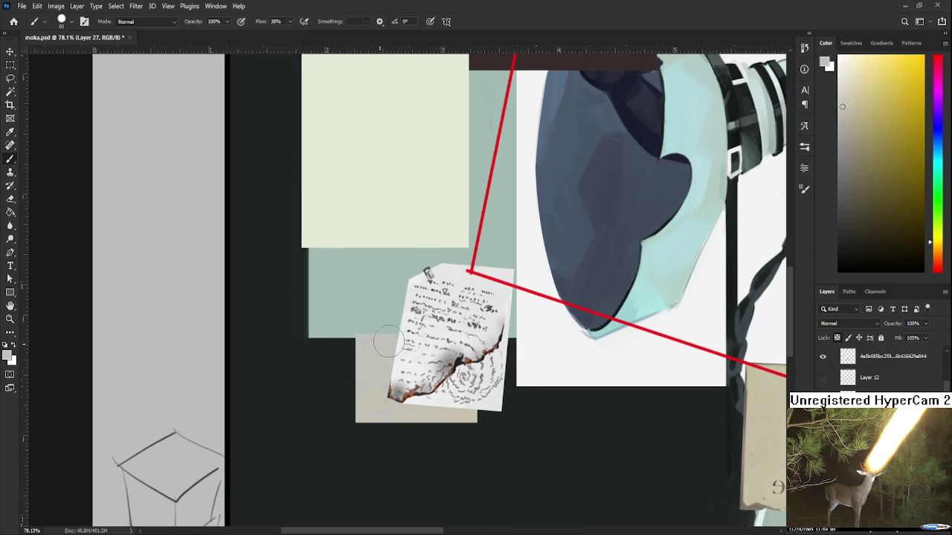
left_click_drag(446, 358, 425, 368)
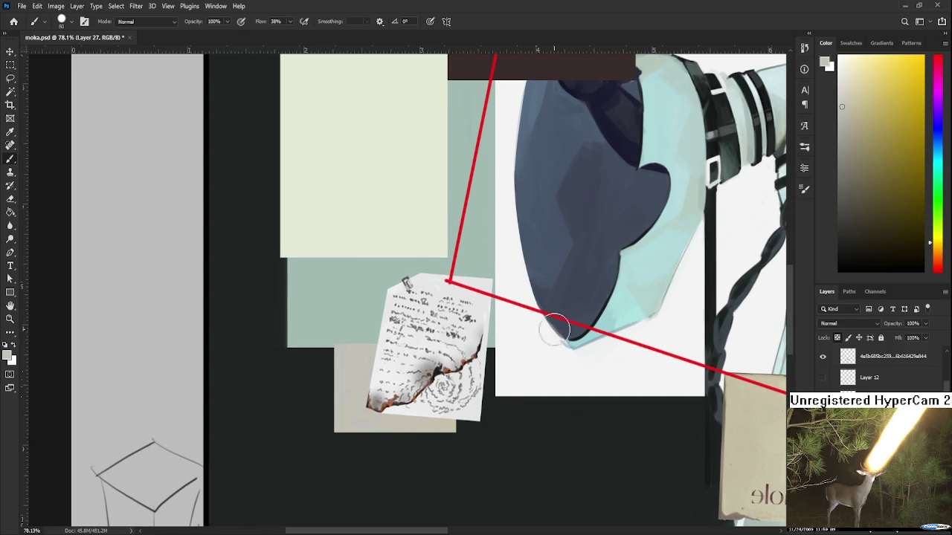
left_click(439, 349, "alt")
- Scribble fine dark writing marks on the beige paper, then pick a darker beige
key("bracketleft")
key("bracketleft")
key("bracketleft")
left_click_drag(347, 353, 348, 376)
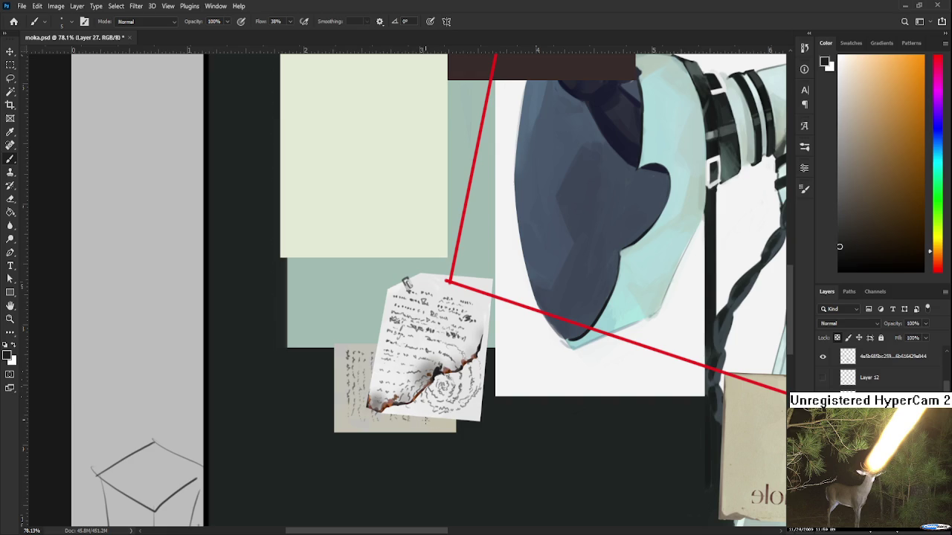
left_click_drag(446, 417, 510, 377)
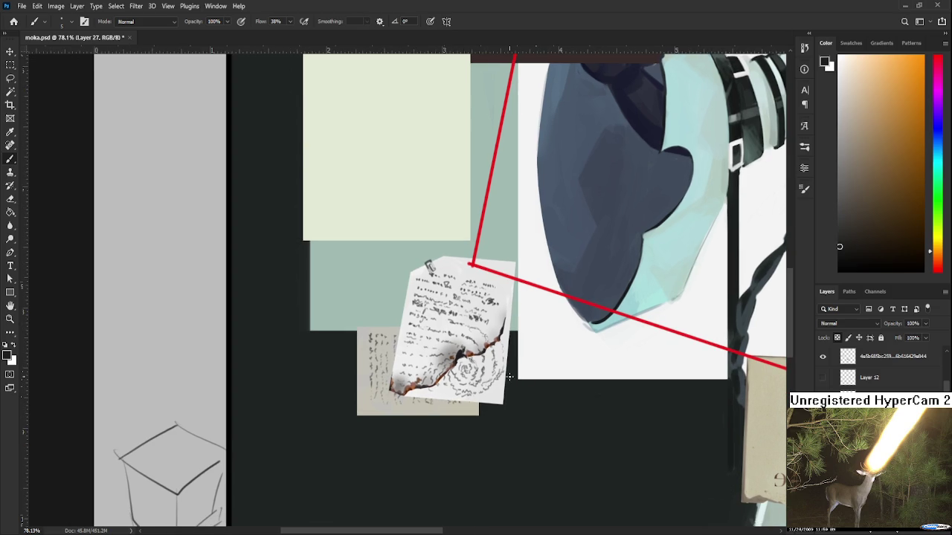
left_click(364, 390, "alt")
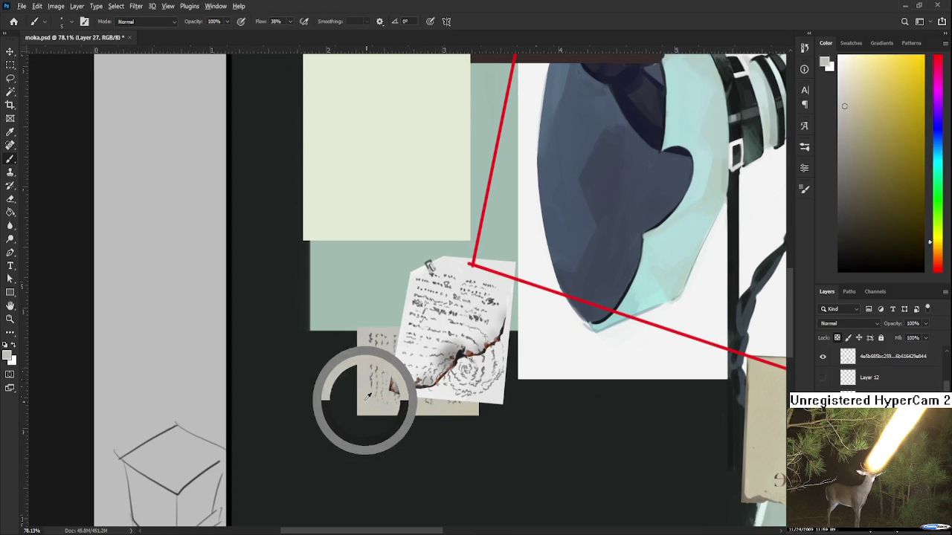
left_click(852, 145)
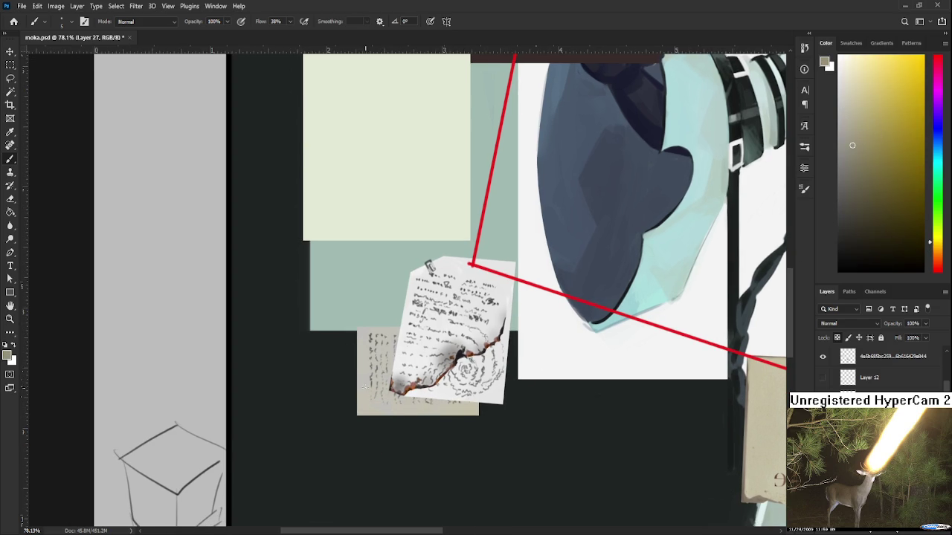
key("bracketright")
key("bracketright")
key("bracketright")
- Blend sampled beige tones over the paper's middle and lower area
left_click(363, 411, "alt")
left_click(363, 367, "alt")
left_click(366, 391, "alt")
left_click(363, 391, "alt")
left_click(366, 403, "alt")
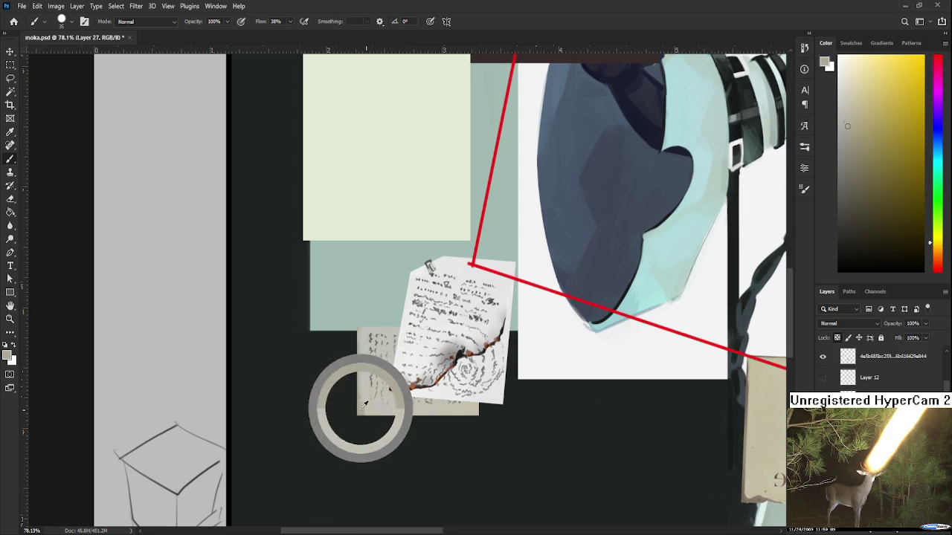
left_click(380, 412, "alt")
left_click(367, 412, "alt")
left_click(370, 407, "alt")
left_click(363, 405, "alt")
scroll(357, 379, "up", 2)
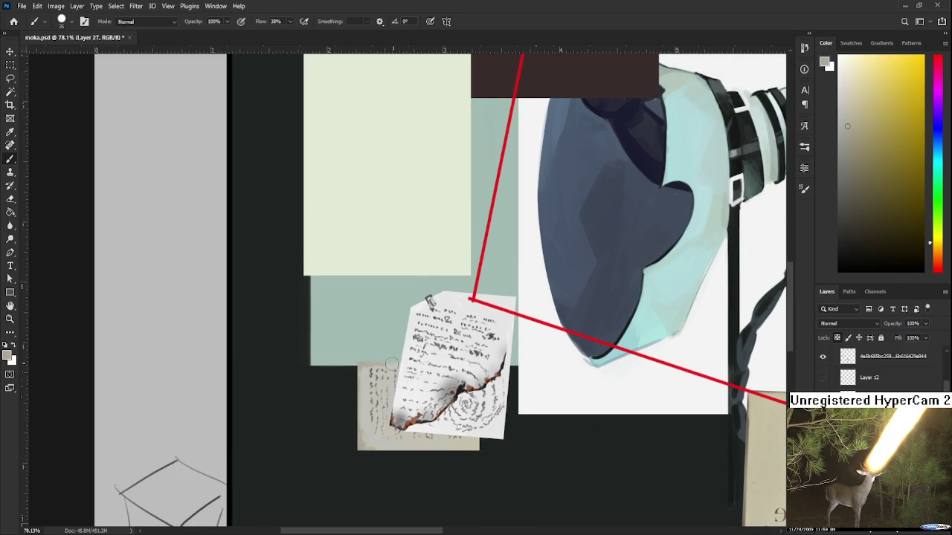
- Blend beige tones along the upper edge and darken the bottom edge
left_click(366, 371, "alt")
left_click(375, 362, "alt")
left_click(382, 362, "alt")
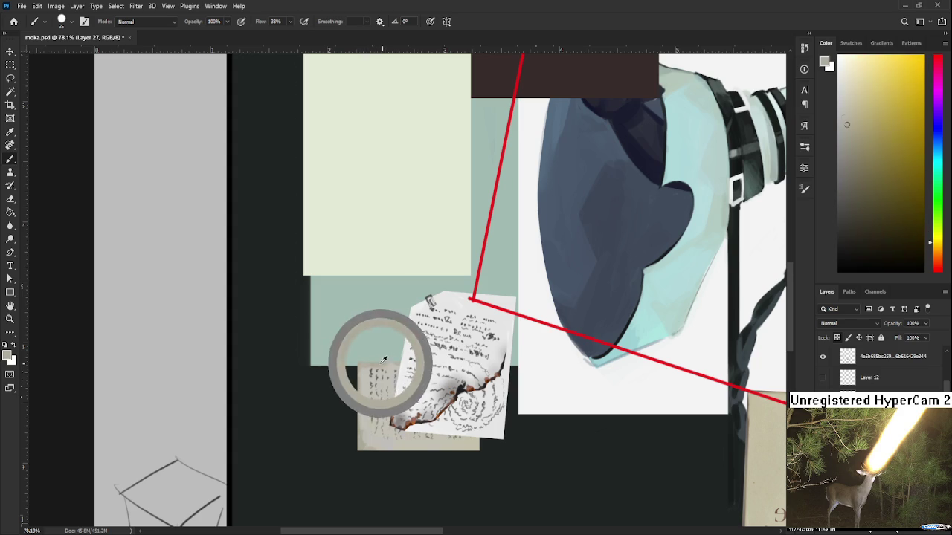
left_click(387, 365, "alt")
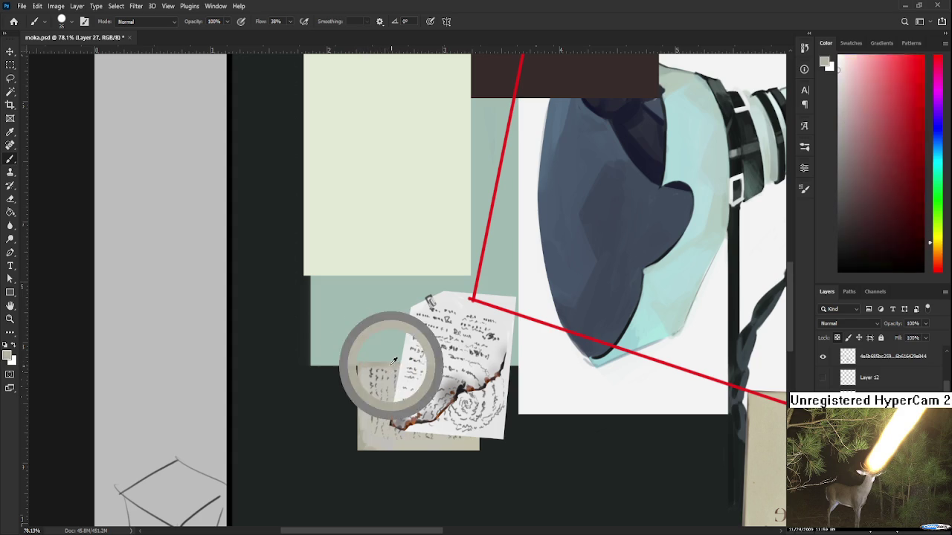
left_click(464, 444, "alt")
left_click(478, 443, "alt")
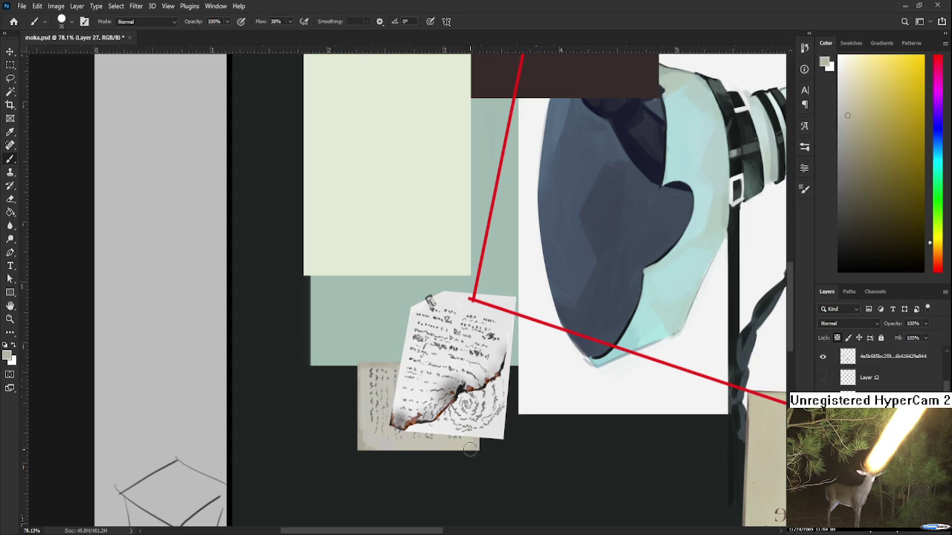
- Work deeper beige tones along the paper's lower strip
left_click(392, 447, "alt")
left_click(367, 440, "alt")
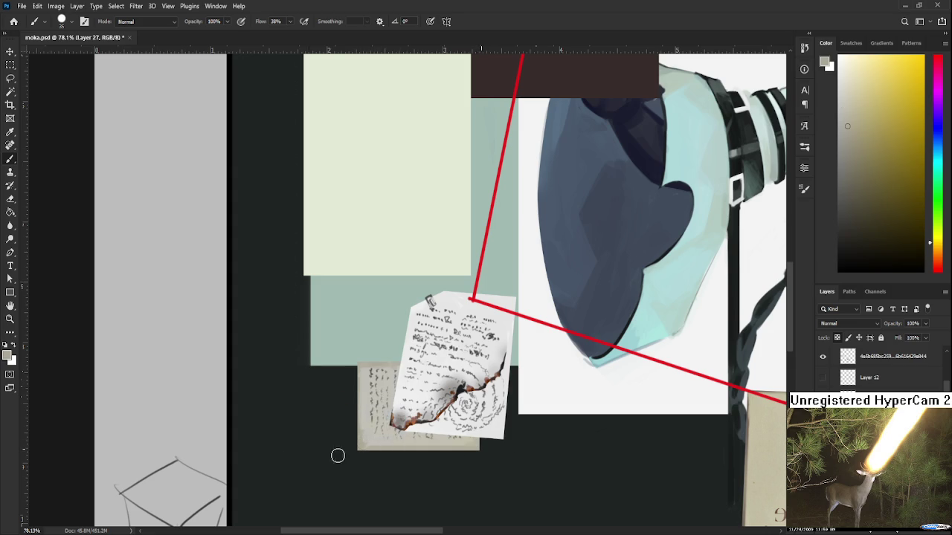
left_click(368, 440, "alt")
left_click(384, 436, "alt")
left_click(393, 440, "alt")
left_click(402, 440, "alt")
left_click(406, 440, "alt")
- Draw a thin near-black line along the paper's top edge with a fine brush
scroll(454, 418, "up", 1)
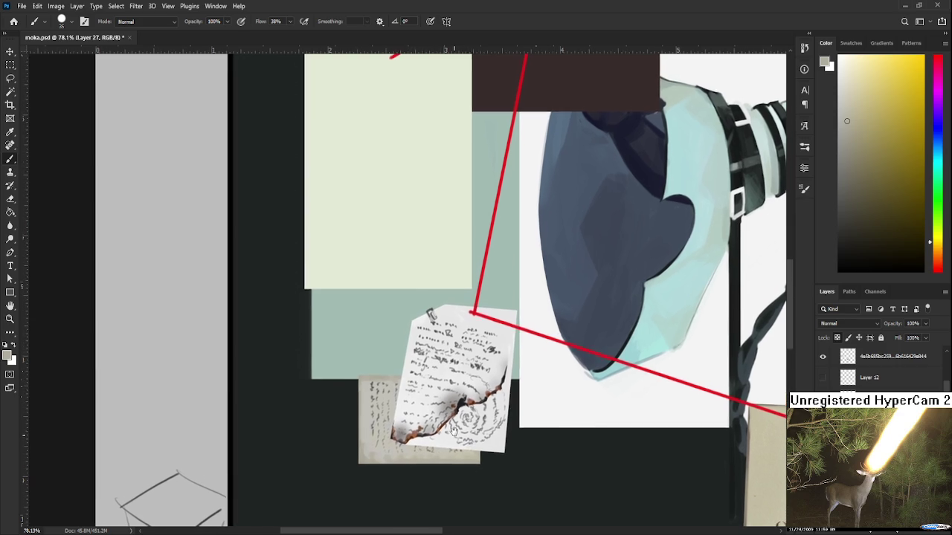
left_click(457, 403, "alt")
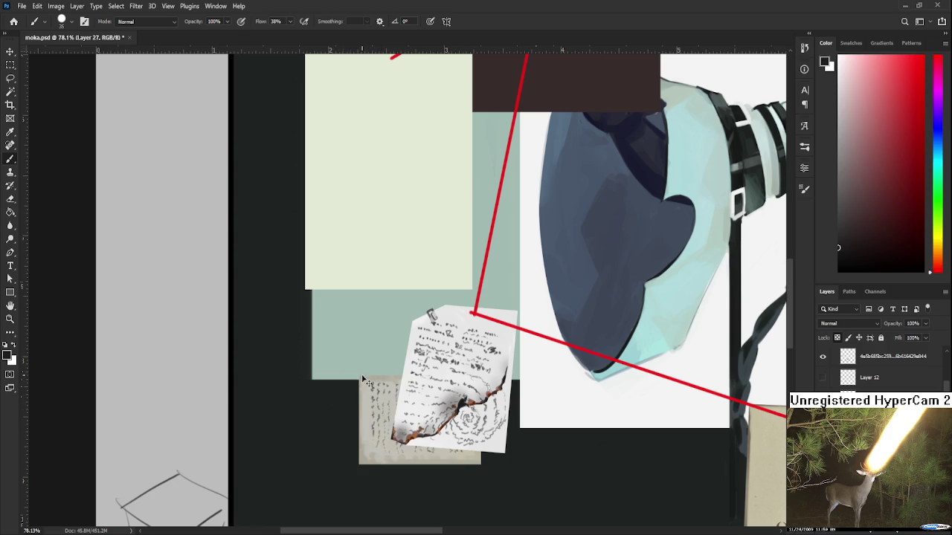
key("bracketleft")
key("bracketleft")
key("bracketleft")
left_click_drag(358, 375, 395, 375)
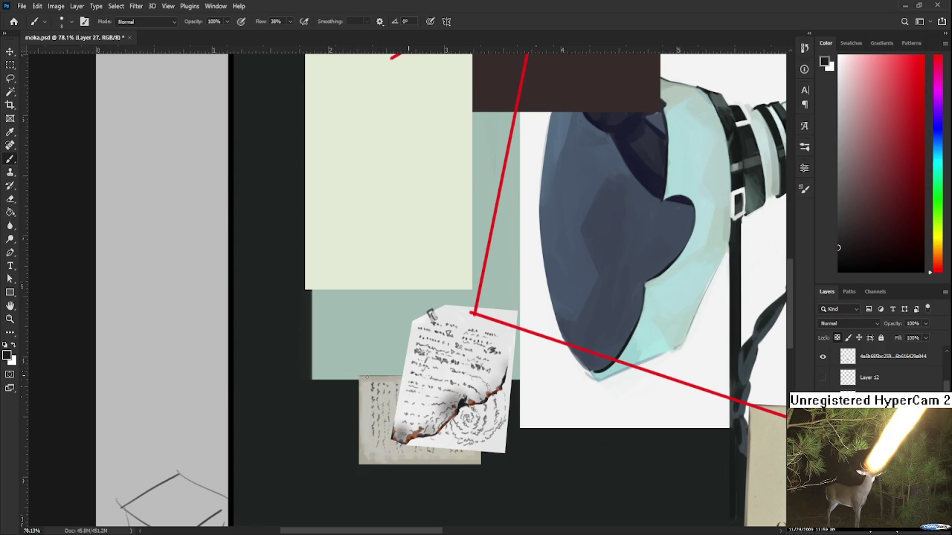